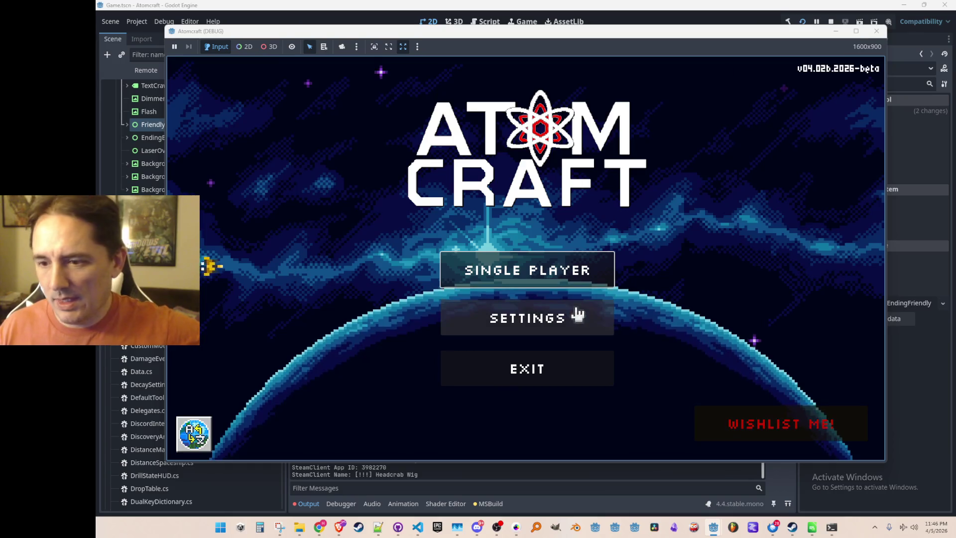
Start a single-player game and load the Test2 profile's Enchanted Vista world.
click(556, 274)
scroll(498, 202, down, 8)
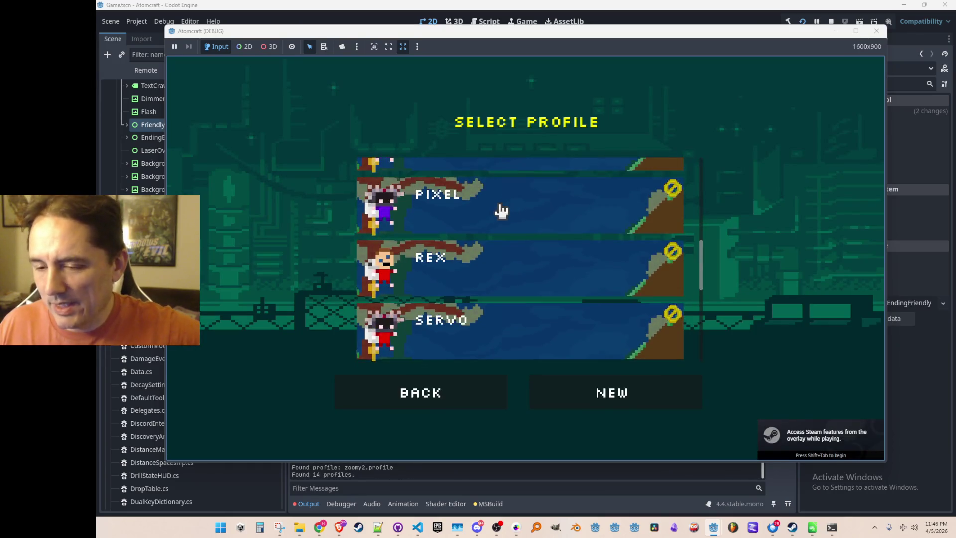
scroll(504, 206, down, 3)
click(502, 274)
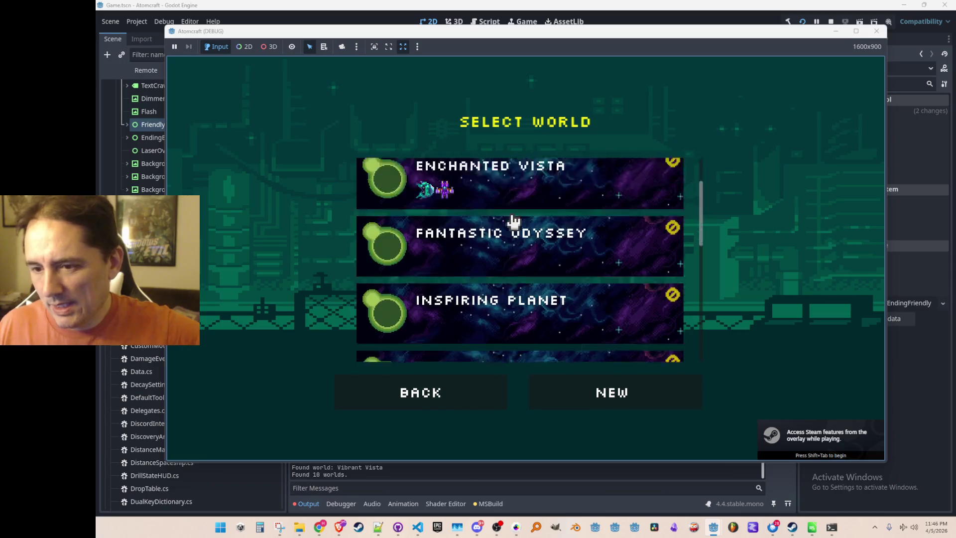
scroll(512, 220, down, 6)
scroll(518, 239, up, 3)
scroll(517, 239, up, 4)
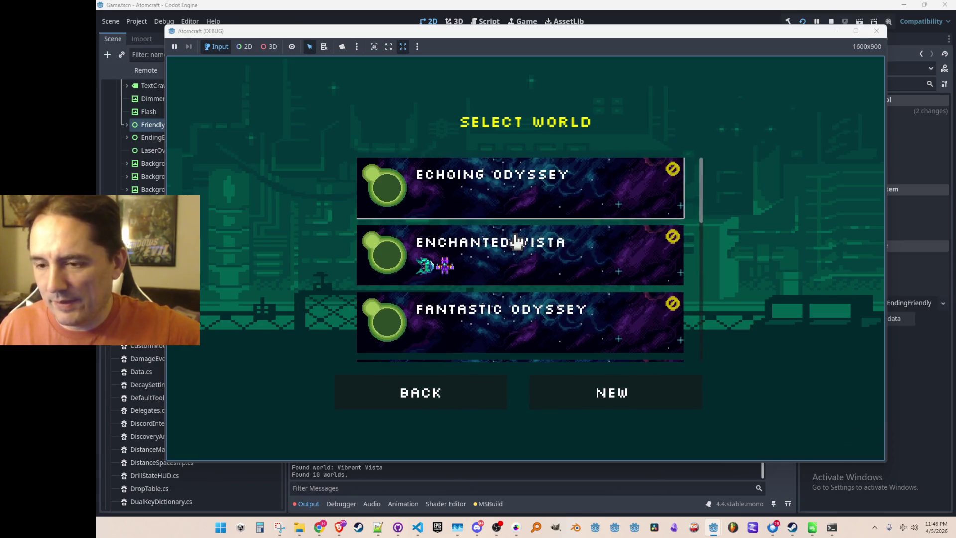
click(536, 261)
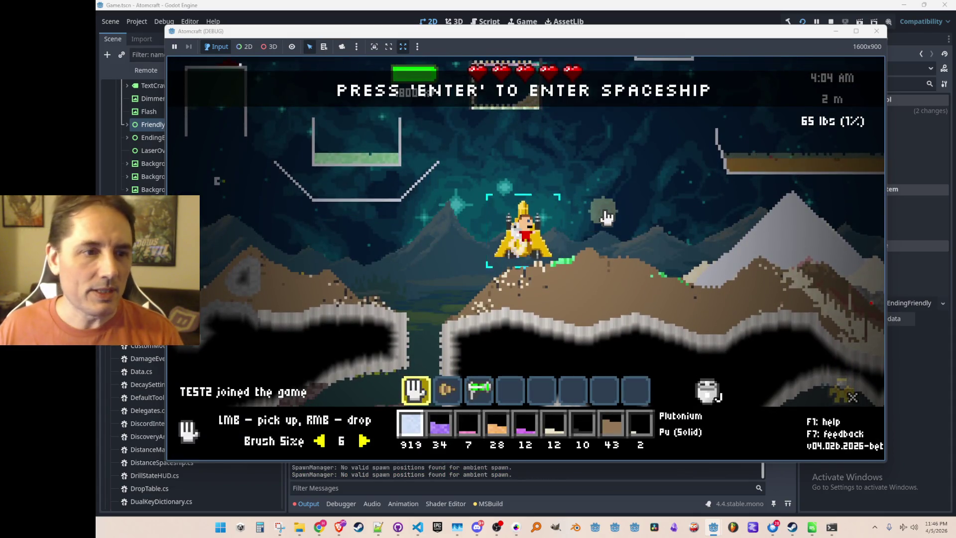
Board the spaceship, launch into space, then stop the running game.
key(a)
key(Return)
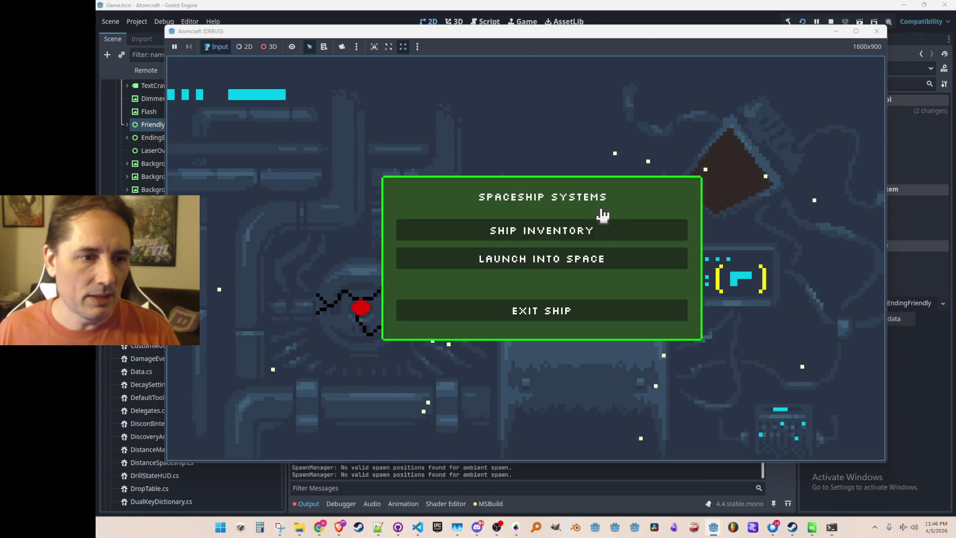
click(598, 253)
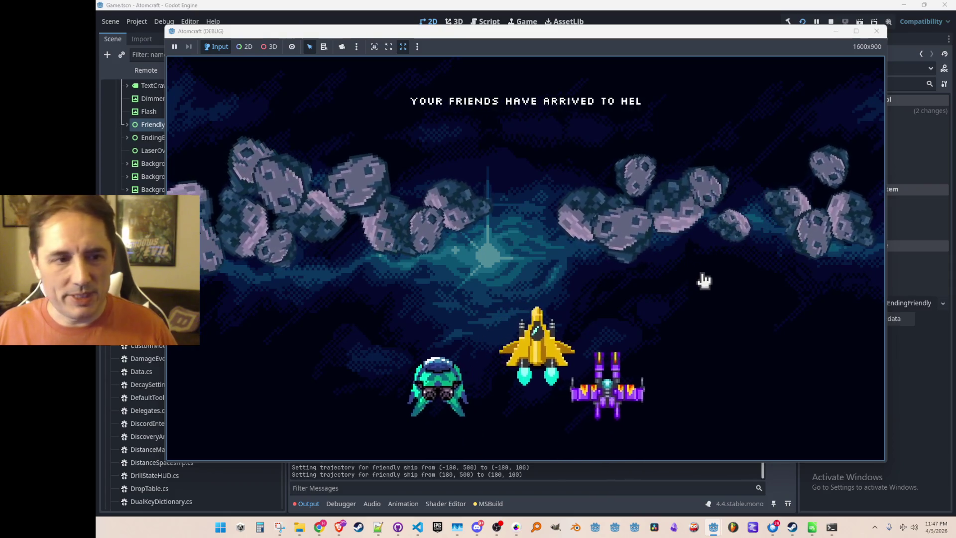
click(830, 22)
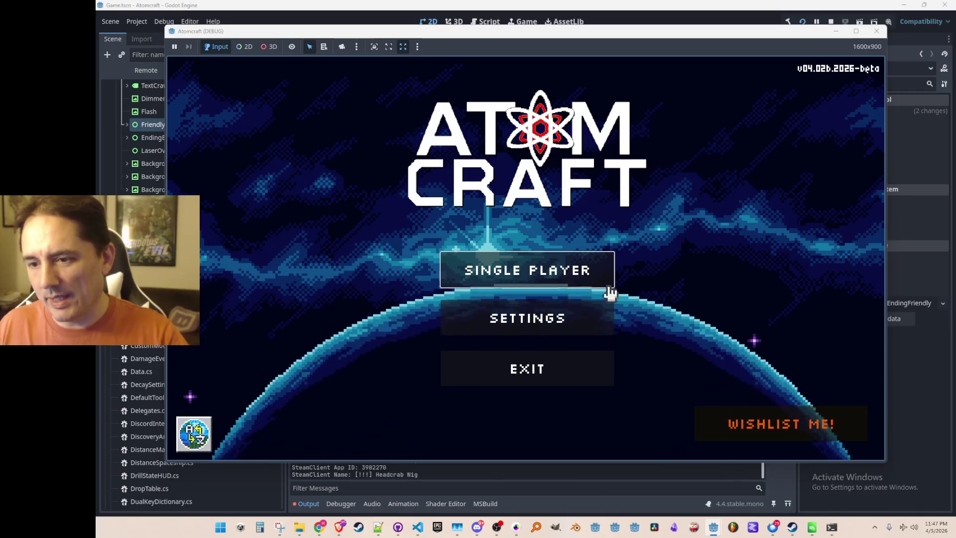
Reload Test2's Enchanted Vista world, board the ship and launch into space to watch the ending.
click(603, 276)
scroll(589, 262, down, 12)
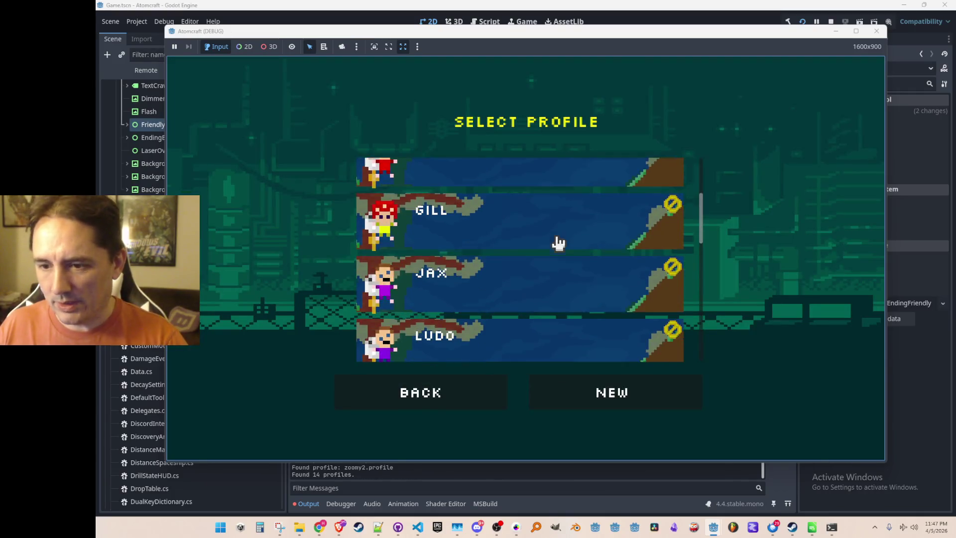
click(547, 286)
click(553, 266)
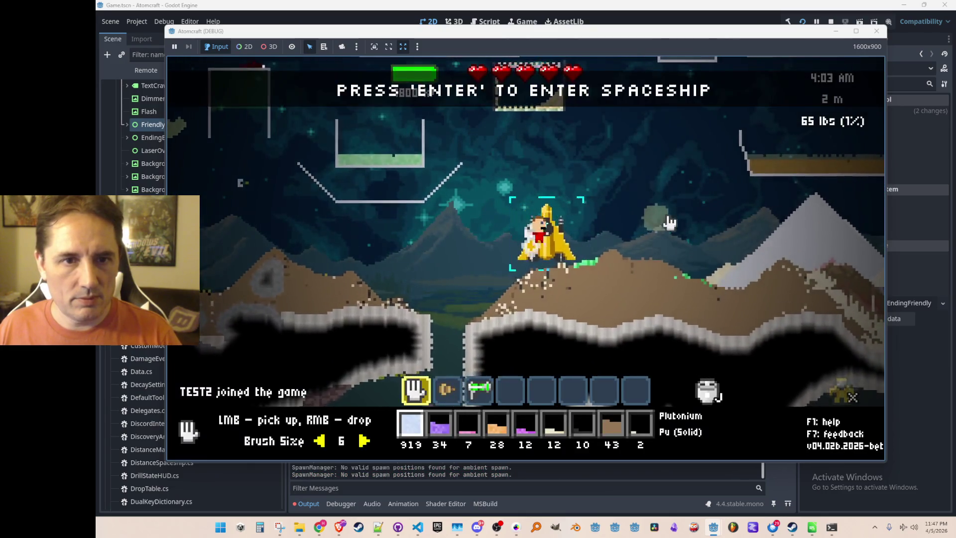
key(Return)
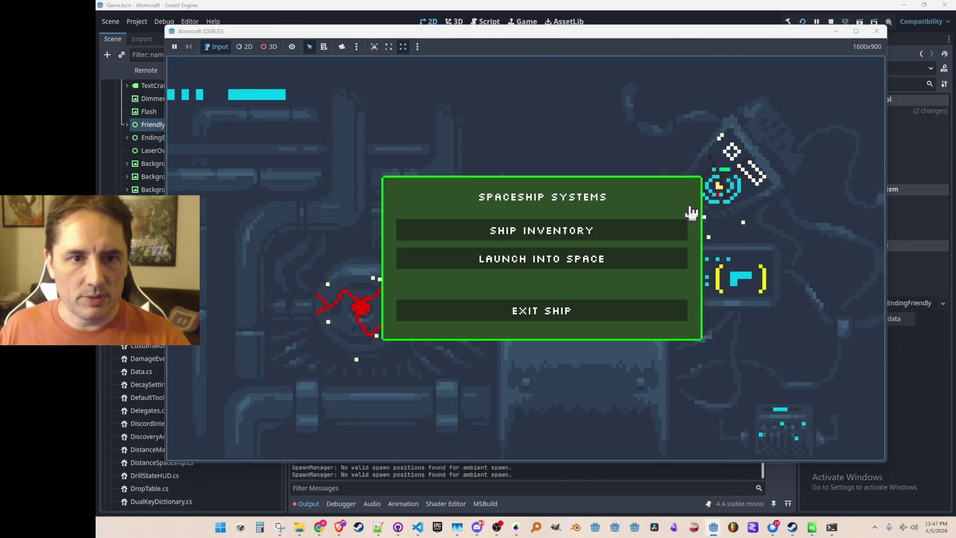
click(652, 261)
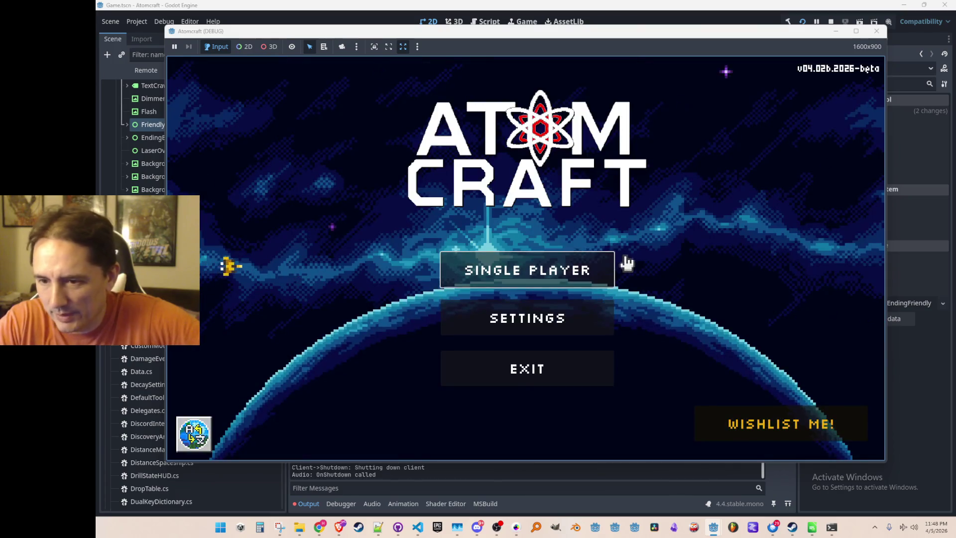
Load Test2's Enchanted Vista world again, pause with Esc, then stop the game with F8.
click(505, 268)
click(517, 285)
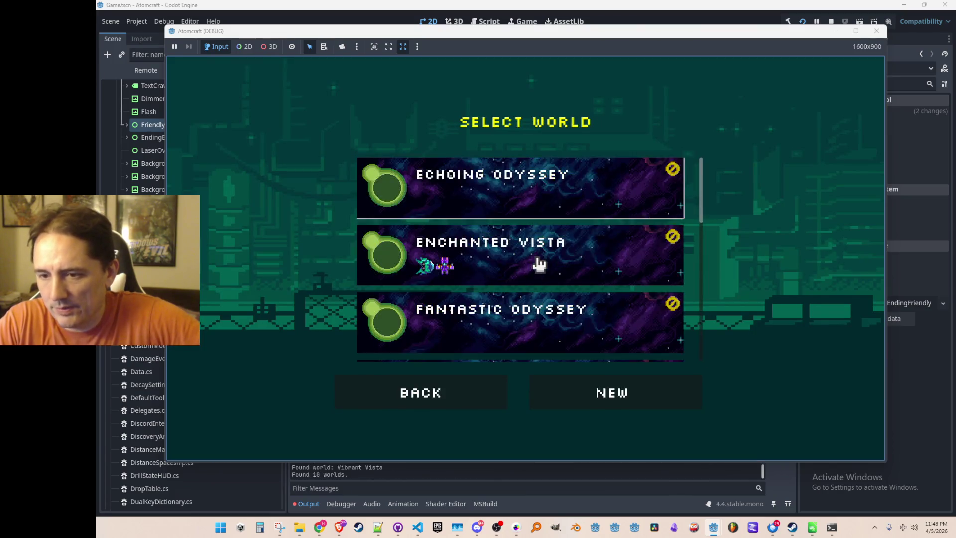
click(540, 263)
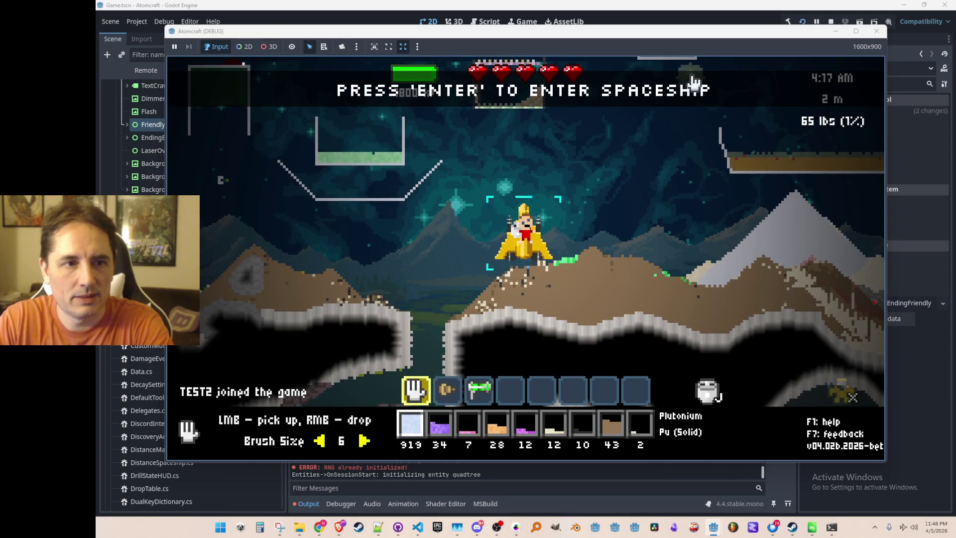
key(Escape)
key(Escape)
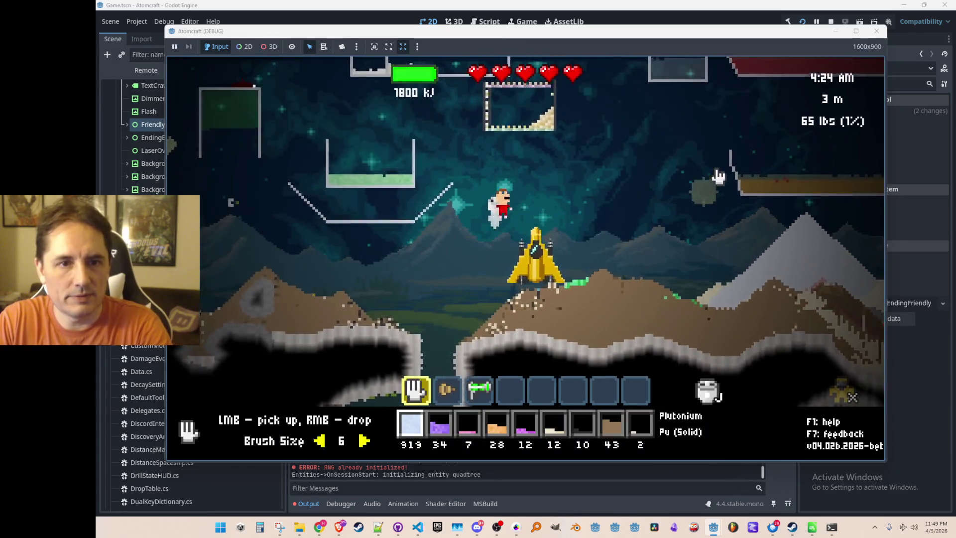
key(Escape)
key(Escape)
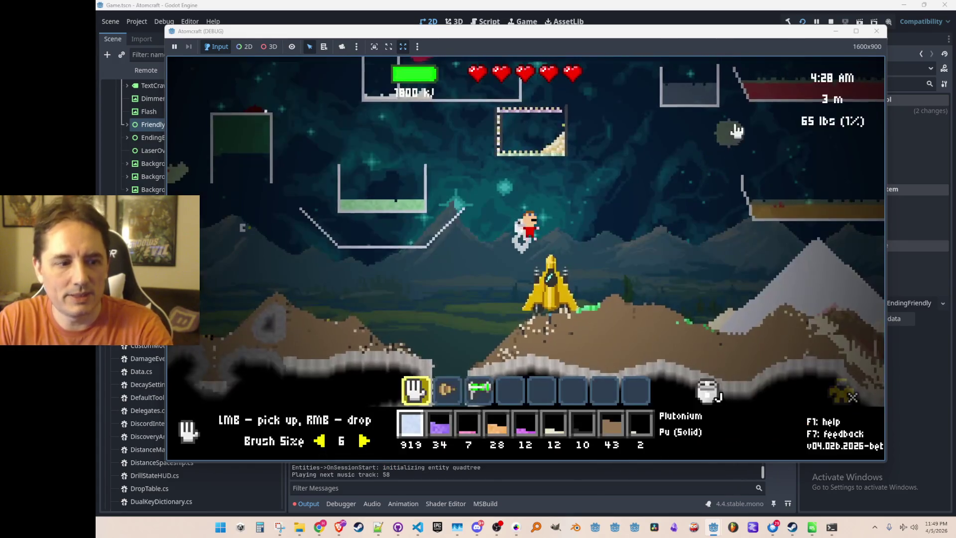
key(F8)
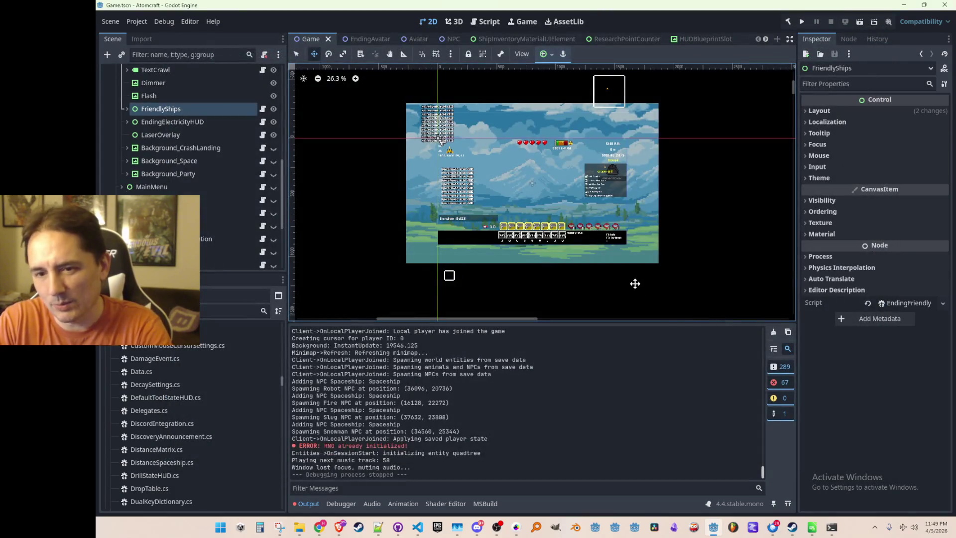
Bring VS Code forward and open EndingManager.cs via a file search for 'Ending'.
click(419, 531)
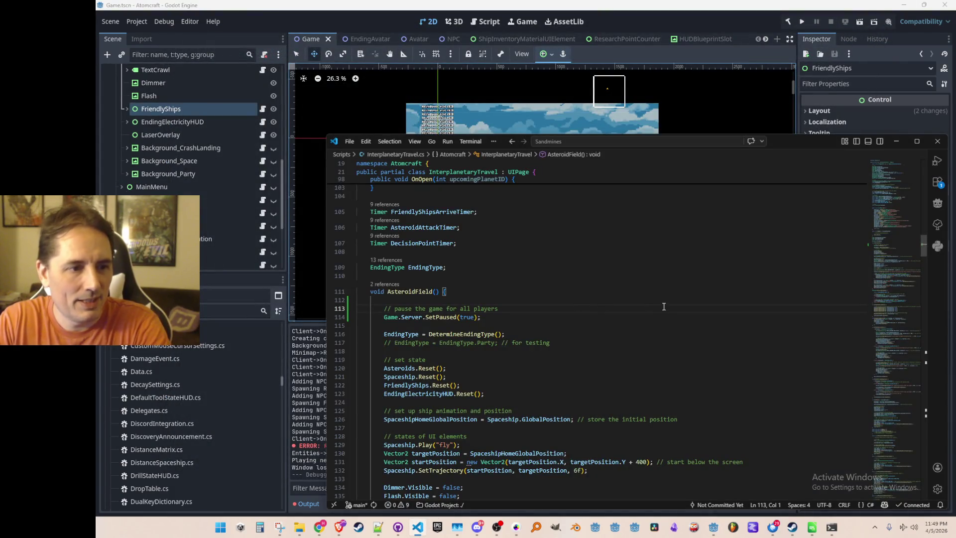
scroll(664, 306, down, 3)
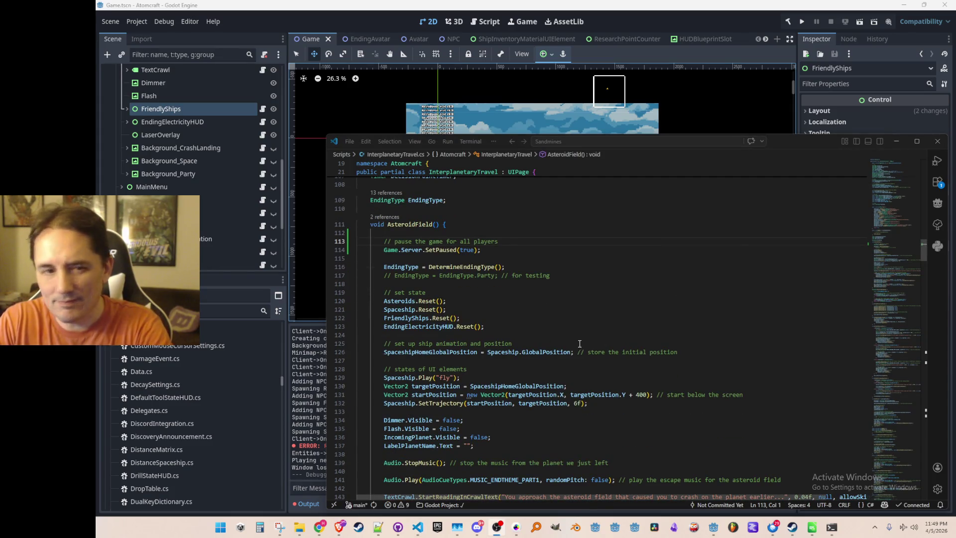
click(570, 310)
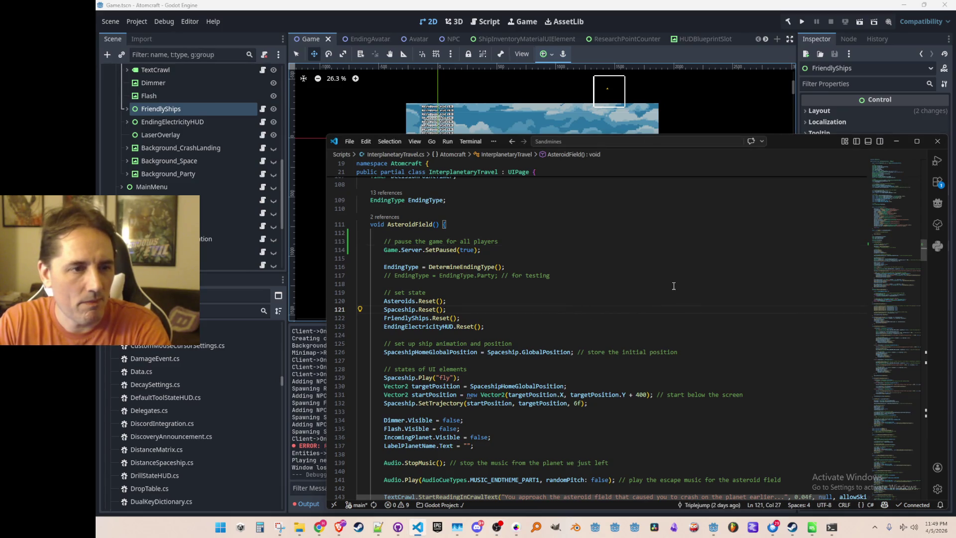
scroll(647, 282, up, 1)
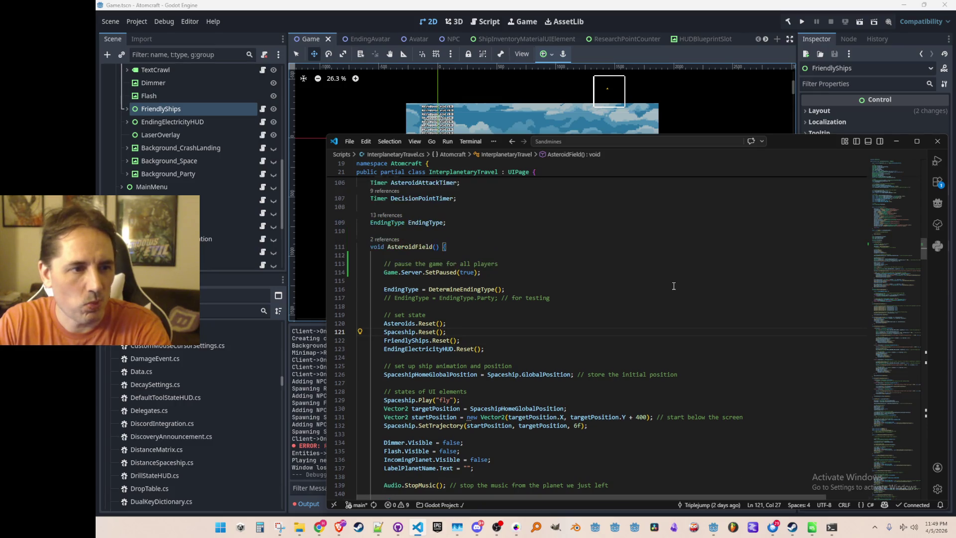
key(ctrl+p)
text(Ending)
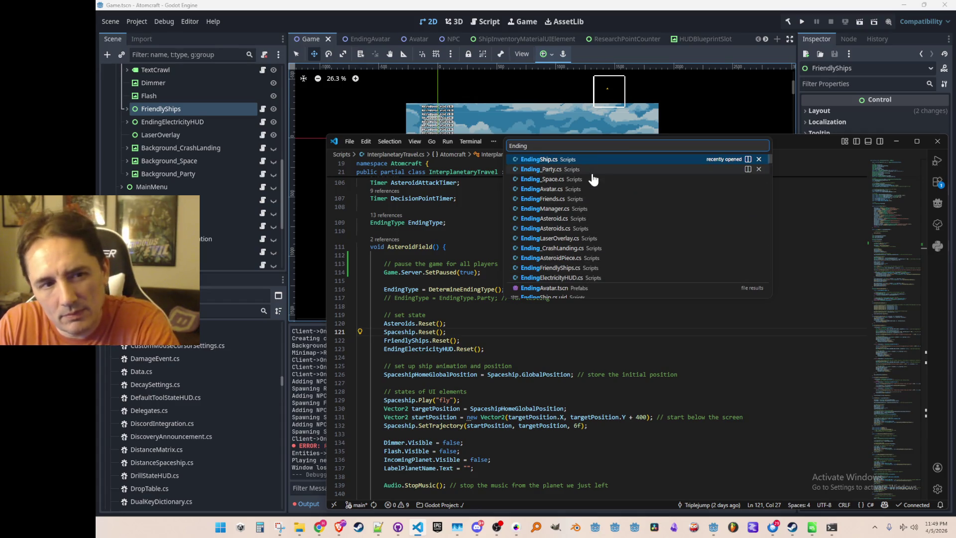
click(578, 208)
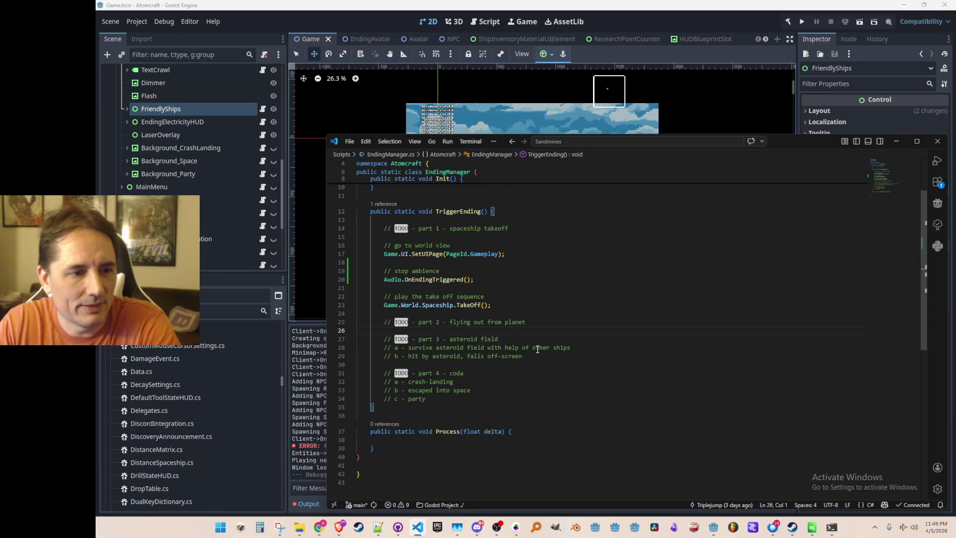
Jump to the TakeOff definition in Spaceship.cs and read through it.
scroll(505, 337, up, 1)
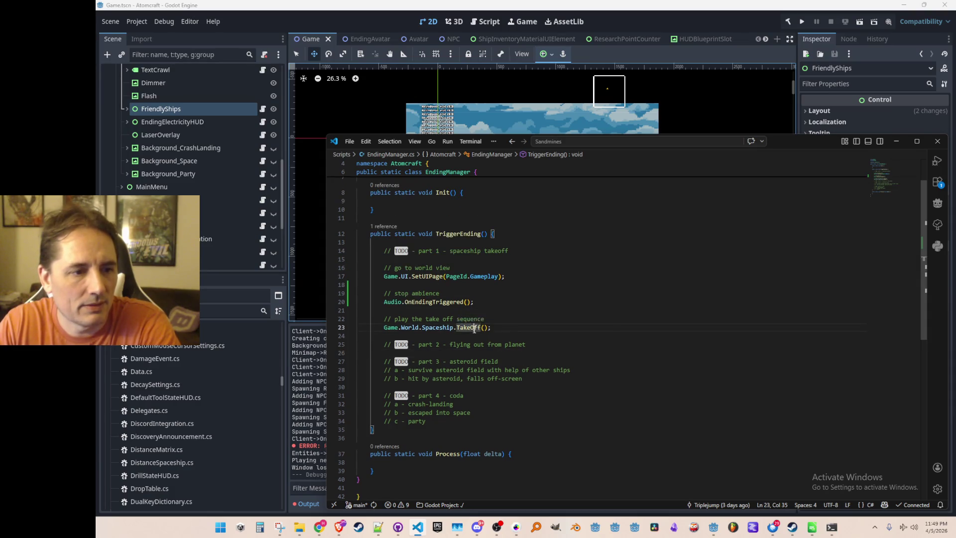
right_click(475, 326)
click(500, 214)
scroll(630, 299, down, 2)
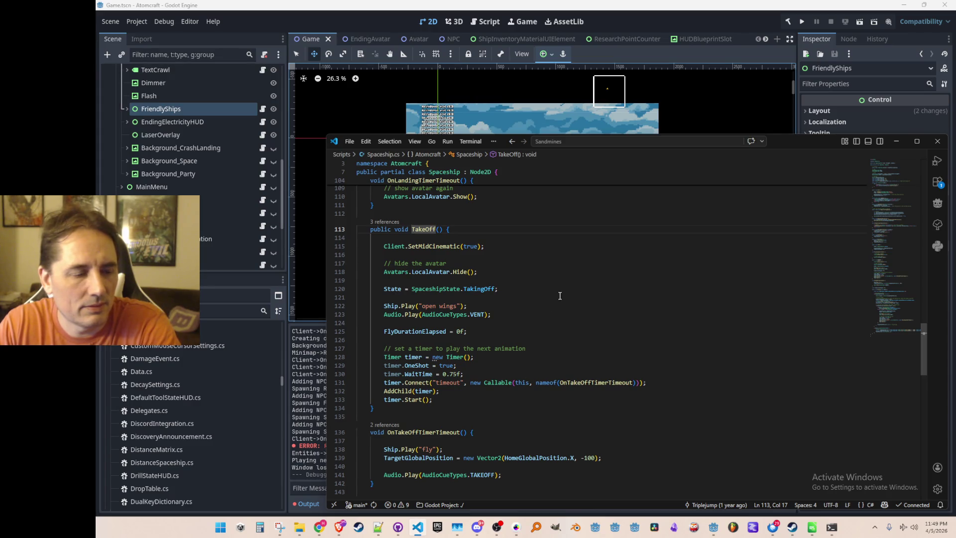
scroll(560, 296, down, 2)
scroll(609, 293, up, 15)
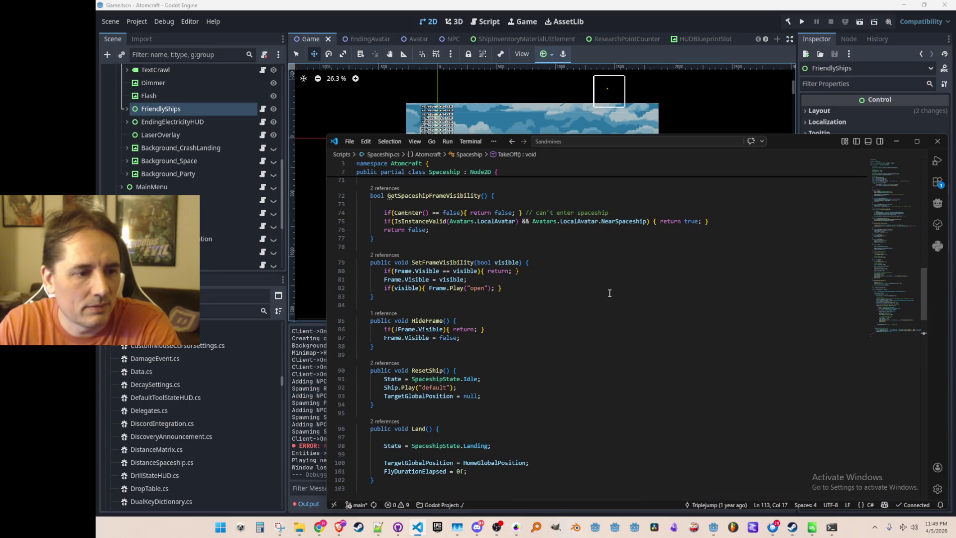
scroll(609, 293, down, 8)
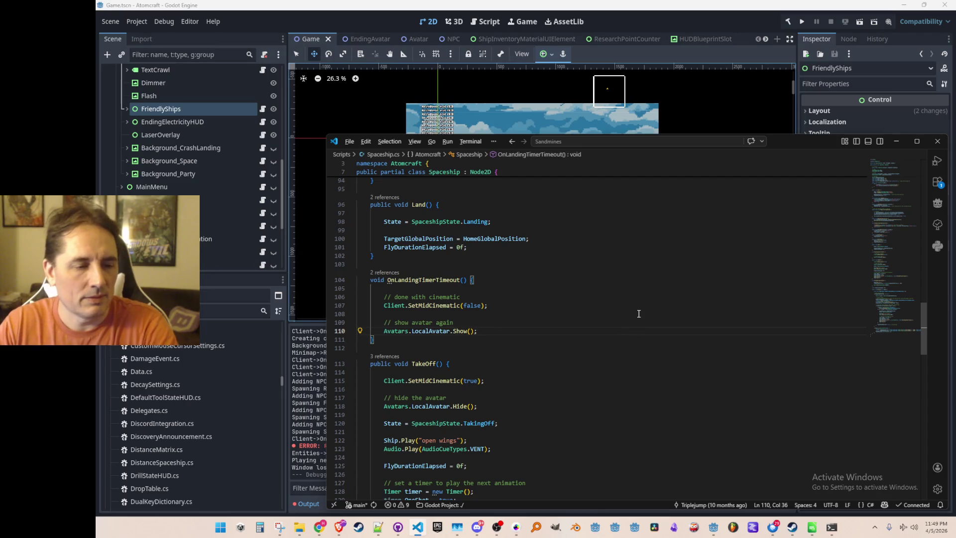
Go back to AsteroidField in InterplanetaryTravel.cs and start a new file search.
key(alt+Left)
key(alt+Left)
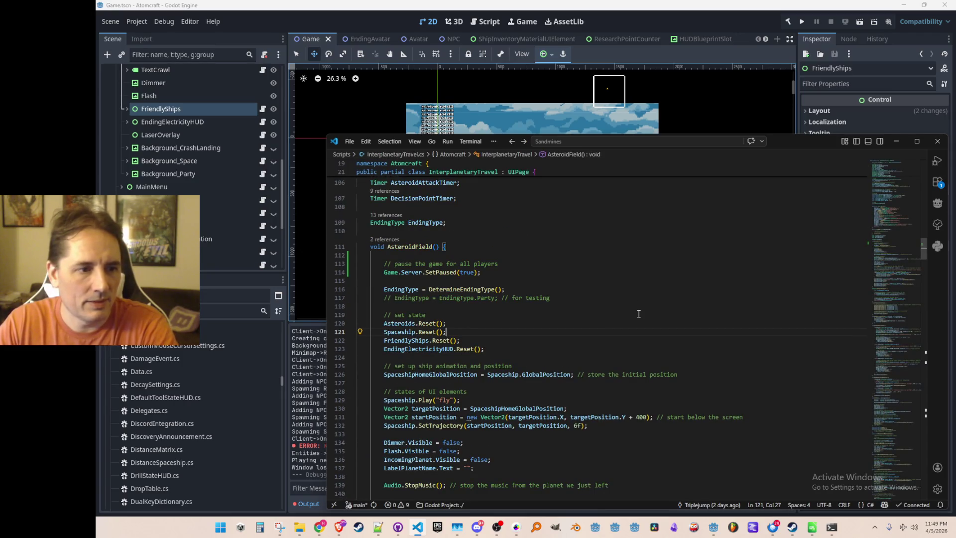
scroll(628, 314, down, 3)
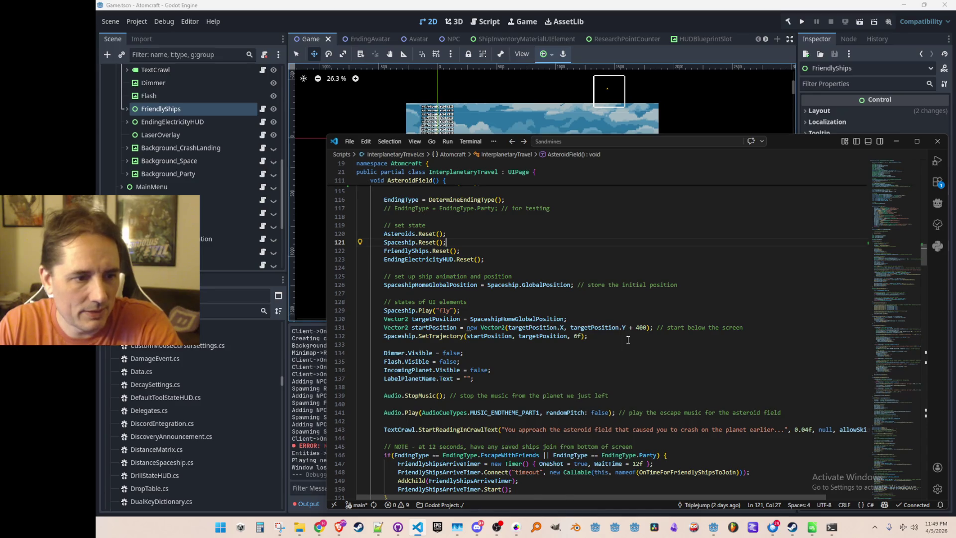
scroll(632, 344, up, 2)
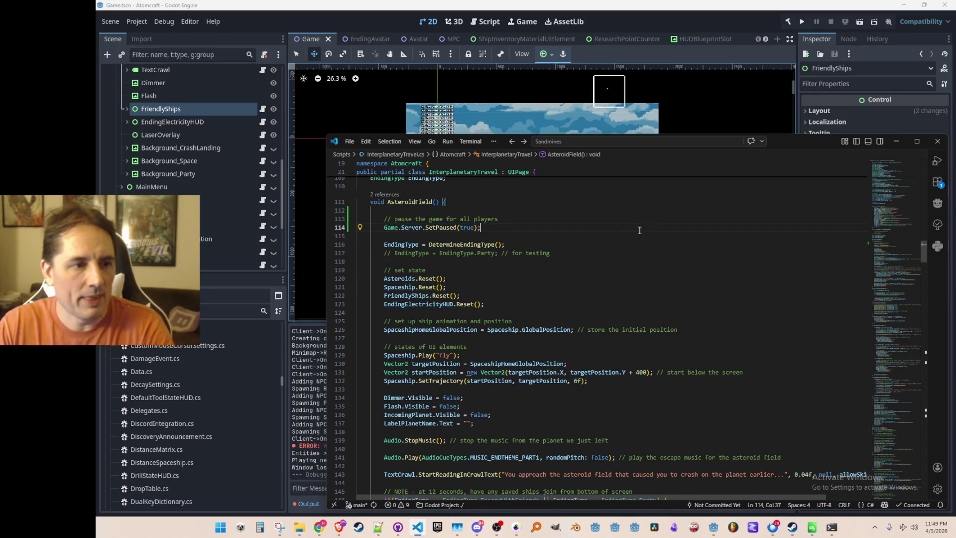
key(Home)
key(Home)
key(Up)
key(ctrl+p)
Open Client.cs and locate the restart-after-ending block.
text(Client)
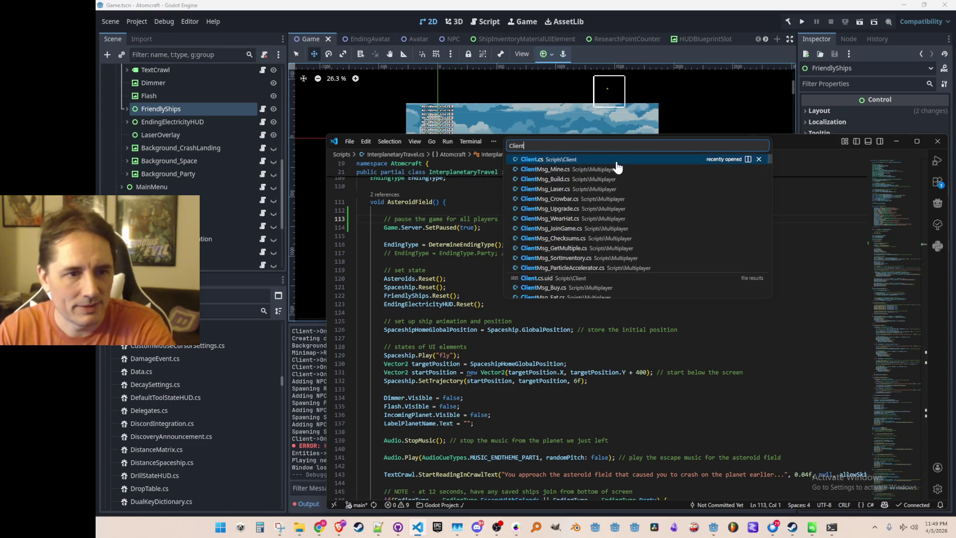
click(619, 160)
scroll(718, 325, down, 15)
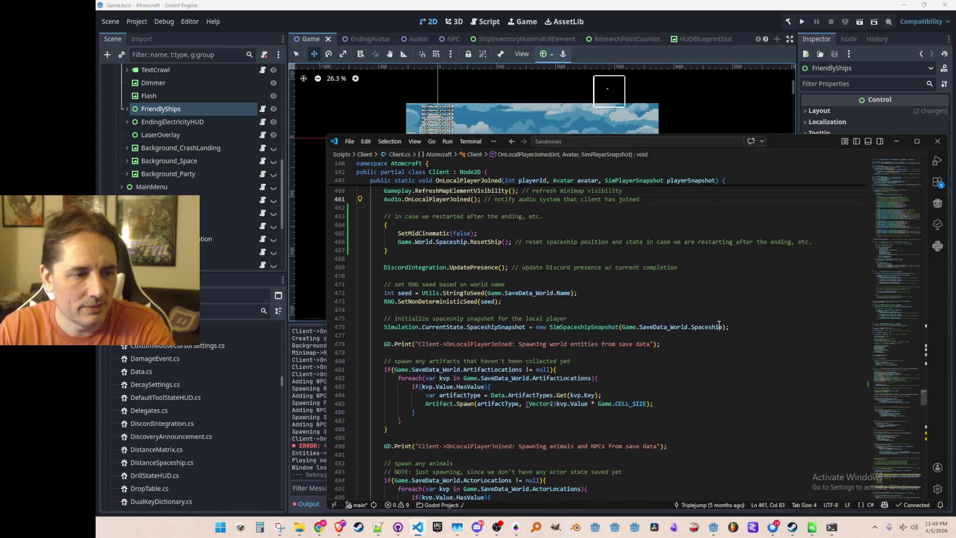
scroll(746, 333, down, 10)
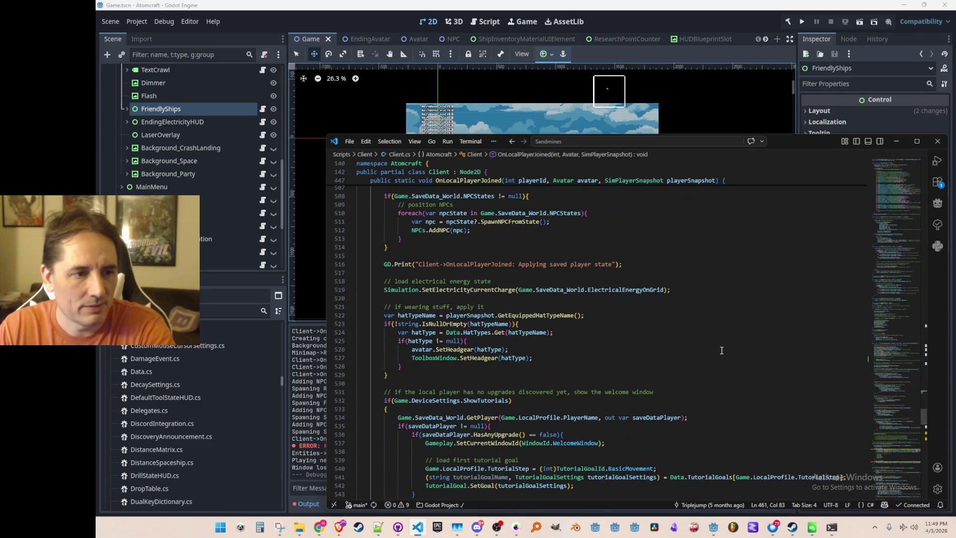
scroll(730, 328, up, 20)
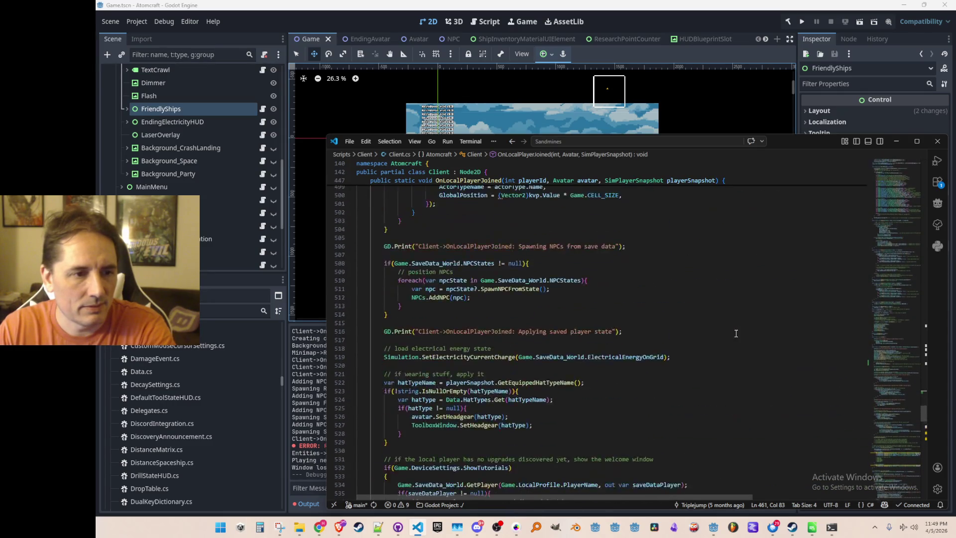
scroll(739, 344, up, 1)
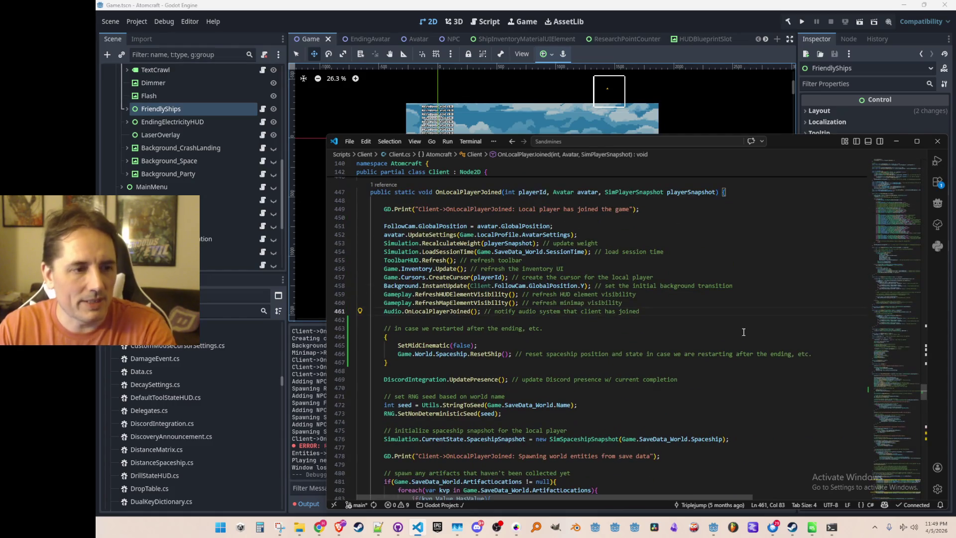
Add Game.Server.SetPaused(false); below the ResetShip call, then return to Godot.
key(Down)
key(Down)
key(Down)
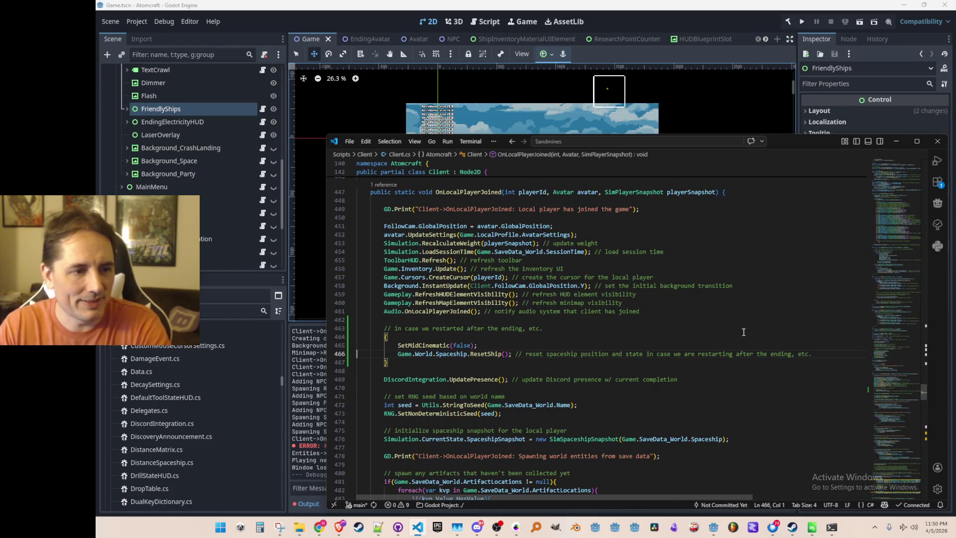
key(End)
key(Return)
text(Game.Server.SetPaused(true);)
key(Left)
key(Left)
key(ctrl+shift+Left)
text(false)
key(Up)
key(Up)
key(Home)
key(Home)
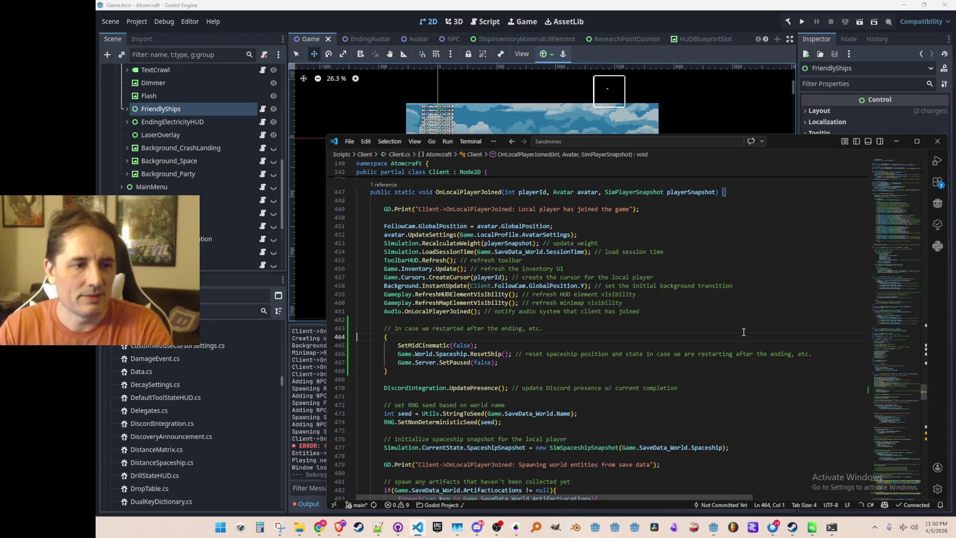
click(722, 19)
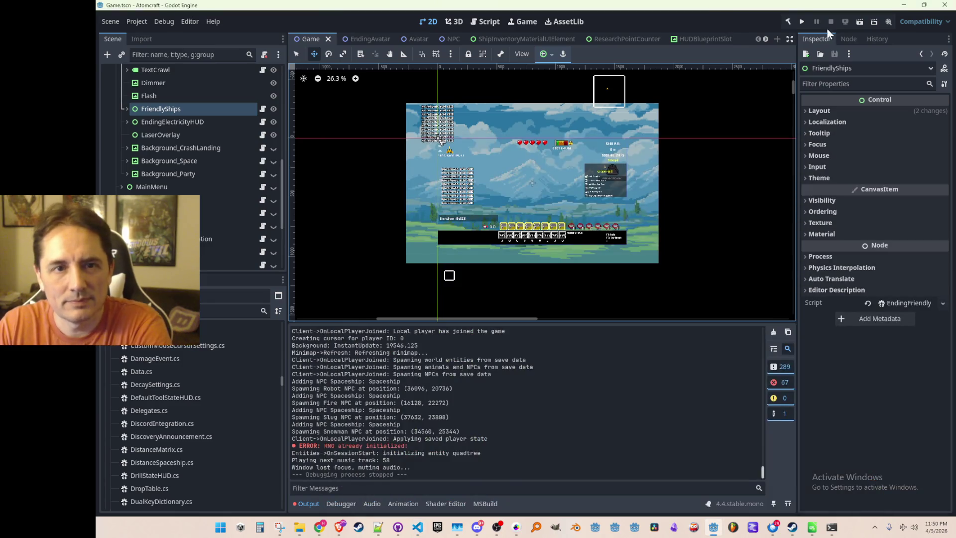
Run the project and load the test profile's Enchanted Vista world.
click(801, 23)
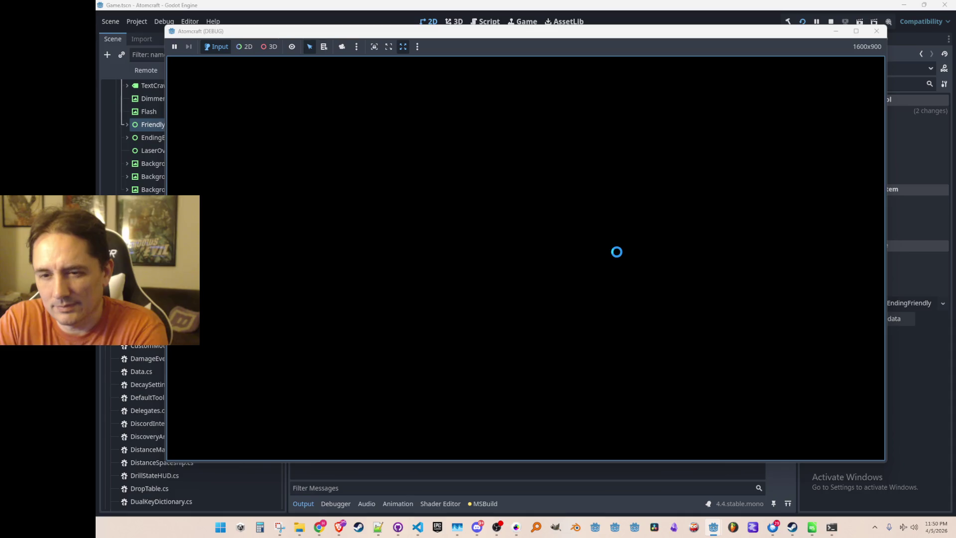
click(615, 267)
scroll(565, 224, down, 10)
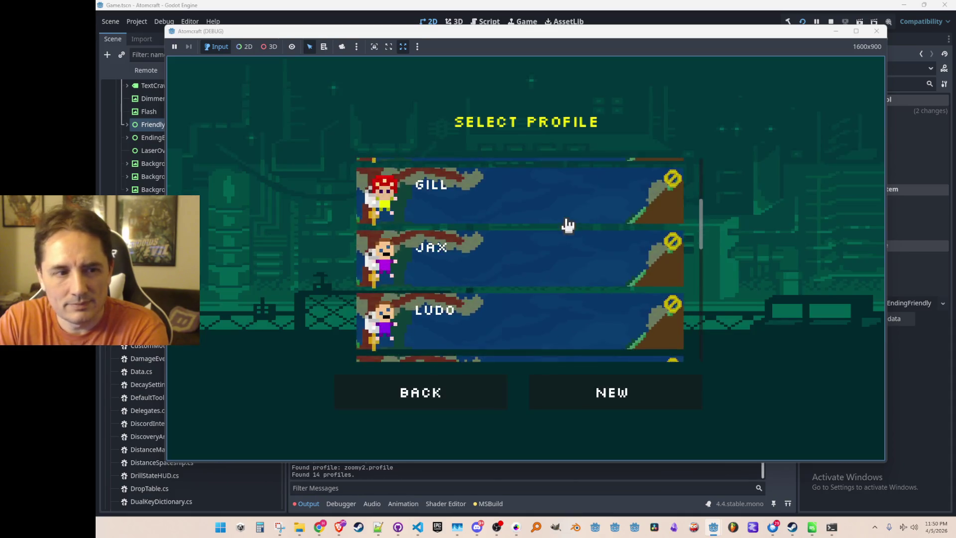
scroll(559, 237, down, 3)
click(541, 258)
click(542, 267)
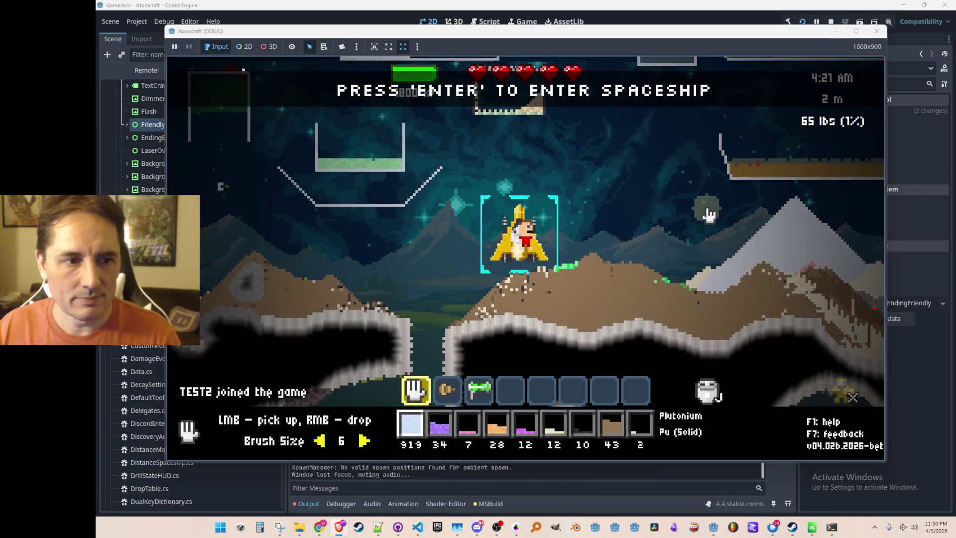
Walk to the spaceship and open its Spaceship Systems menu.
key(Return)
key(Escape)
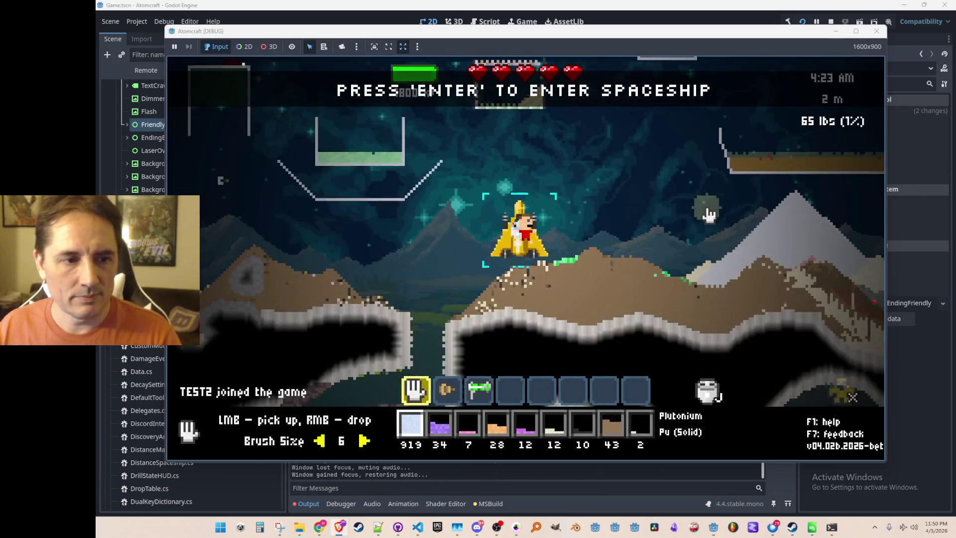
key(Return)
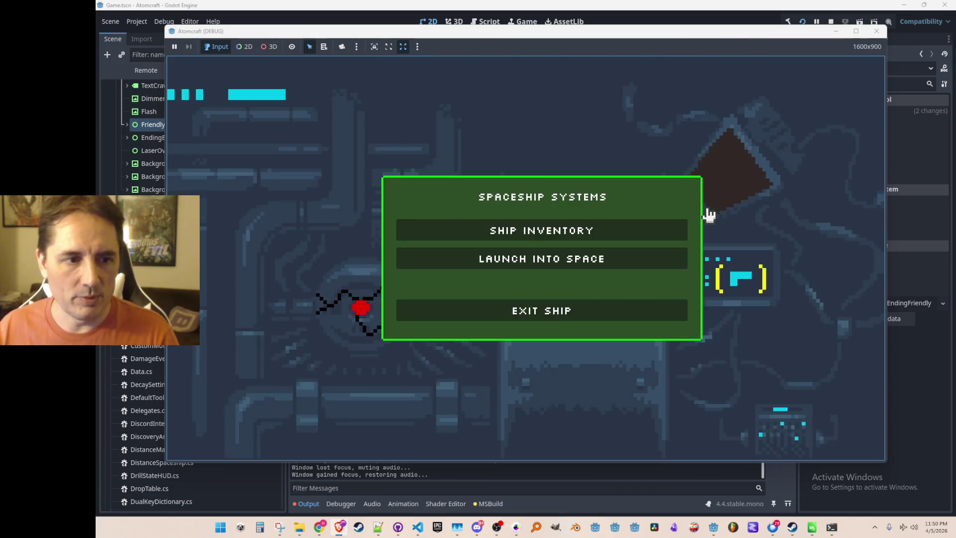
Launch into space to play the ending, then reload Test2's Enchanted Vista world from the menu.
click(644, 265)
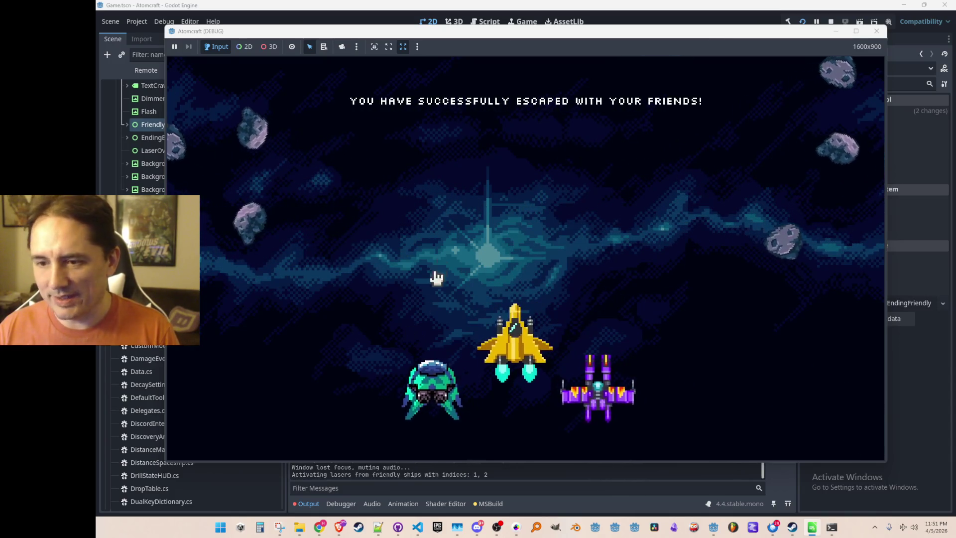
click(506, 239)
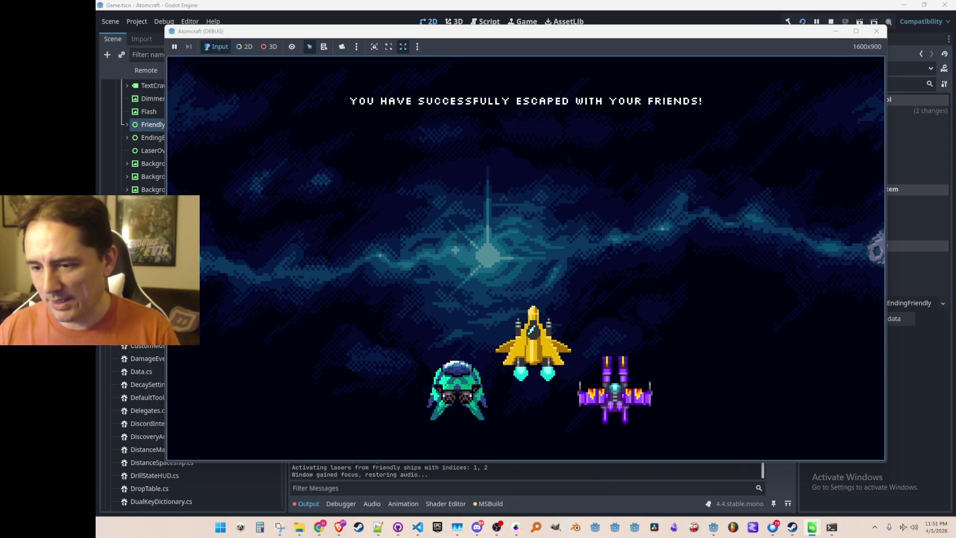
click(604, 230)
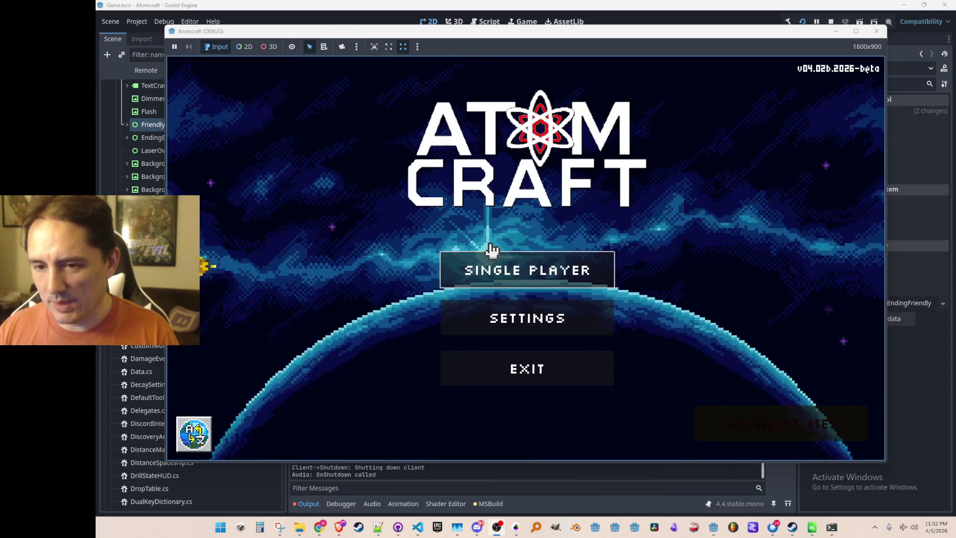
click(477, 277)
click(498, 266)
click(497, 269)
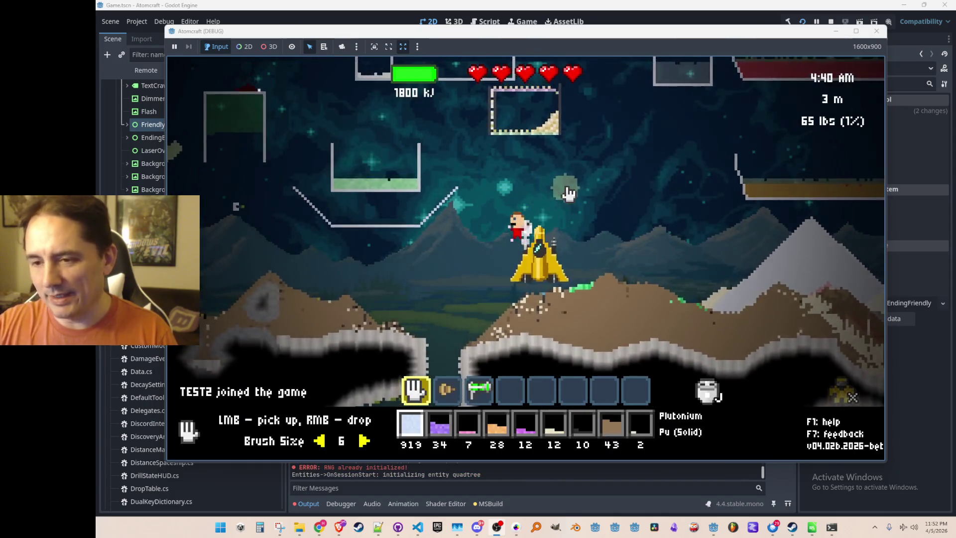
Fly around the ship into the cave, switch to the drill and laser, and fire at the rock.
key(i)
key(i)
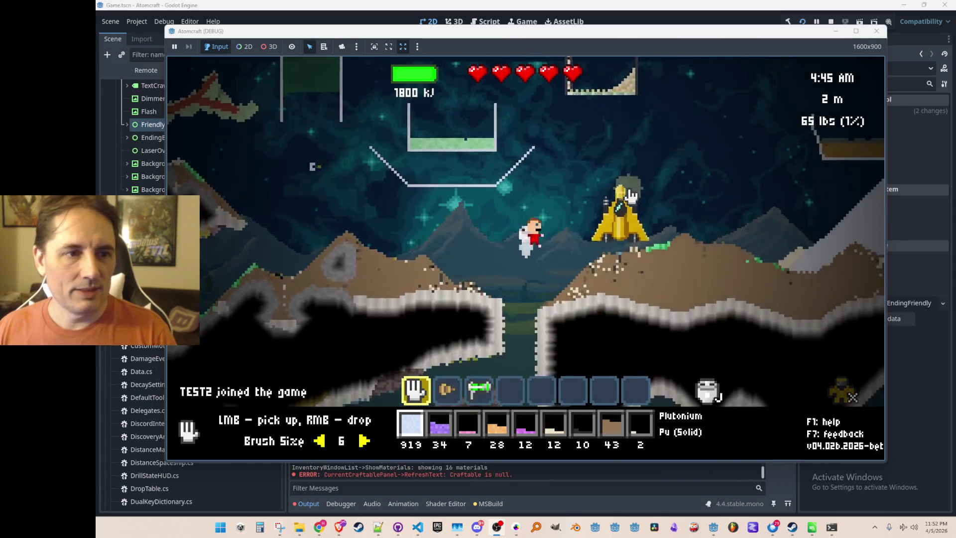
key(Escape)
key(Escape)
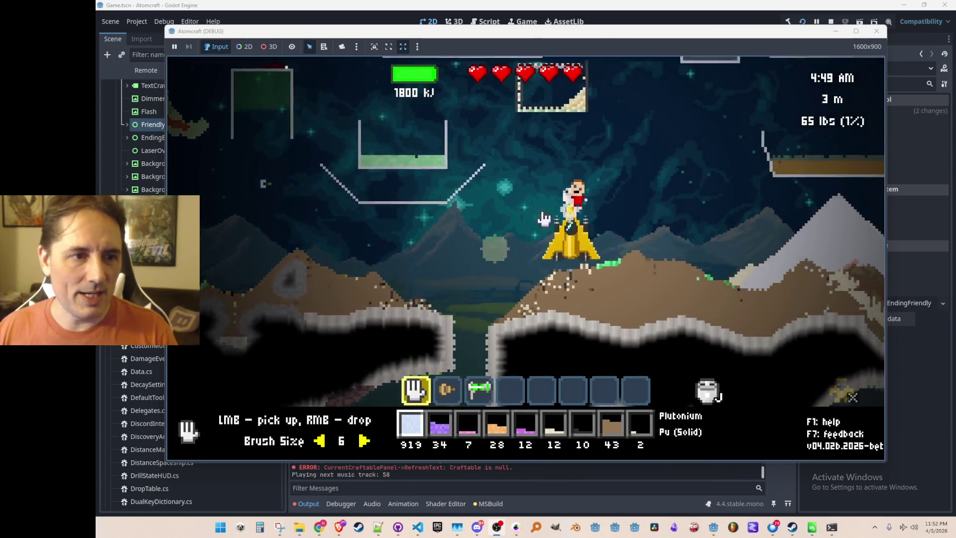
key(w)
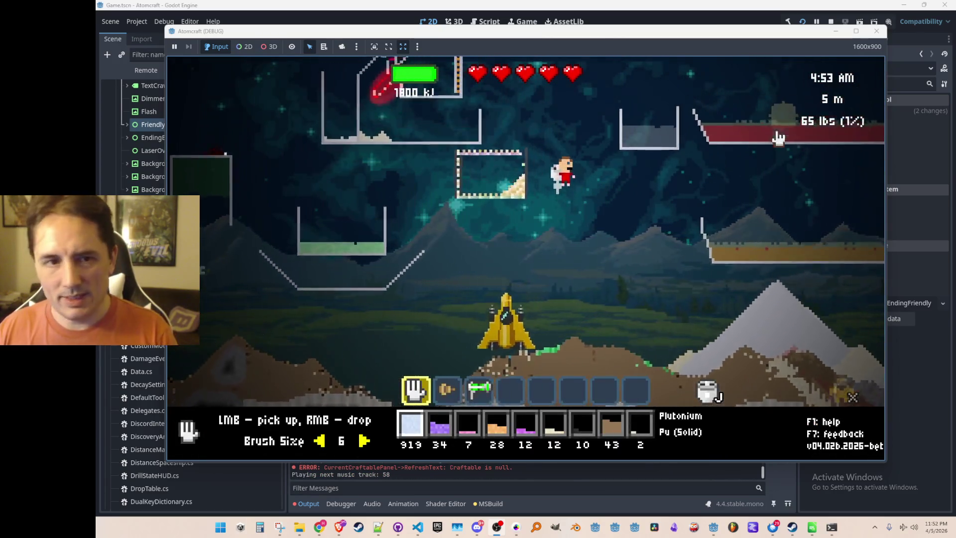
key(a)
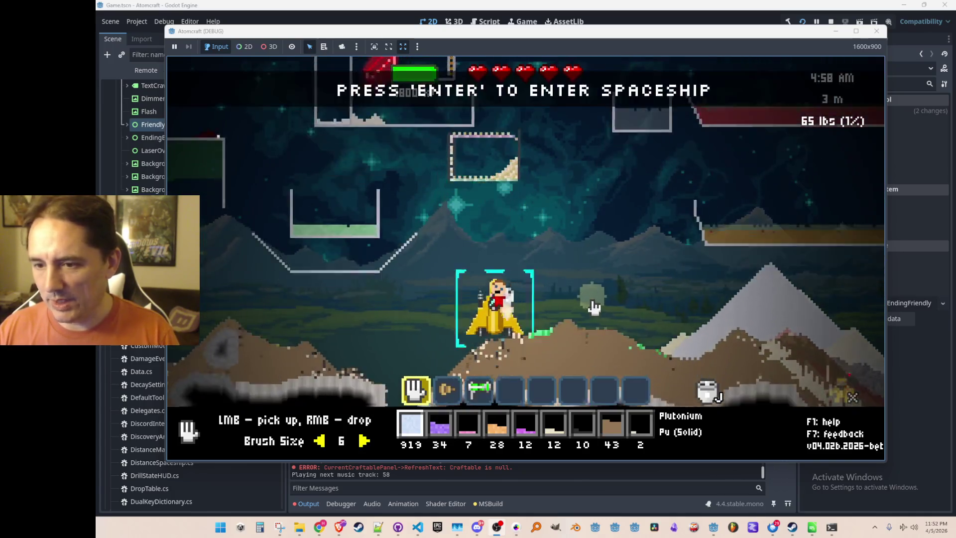
key(2)
key(a)
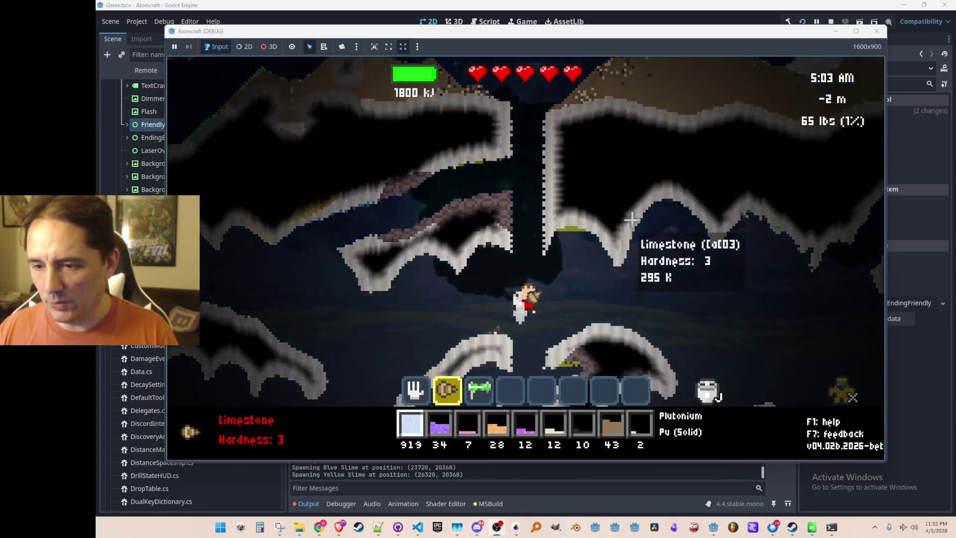
key(3)
mouse_move(679, 141)
mouse_down()
mouse_move(679, 252)
mouse_move(700, 287)
mouse_move(490, 221)
mouse_move(603, 192)
mouse_move(402, 164)
mouse_move(593, 181)
mouse_move(582, 214)
mouse_up()
Fly out of the cave, cycle hand tool and drill, and walk left across the terrain.
key(w)
key(w)
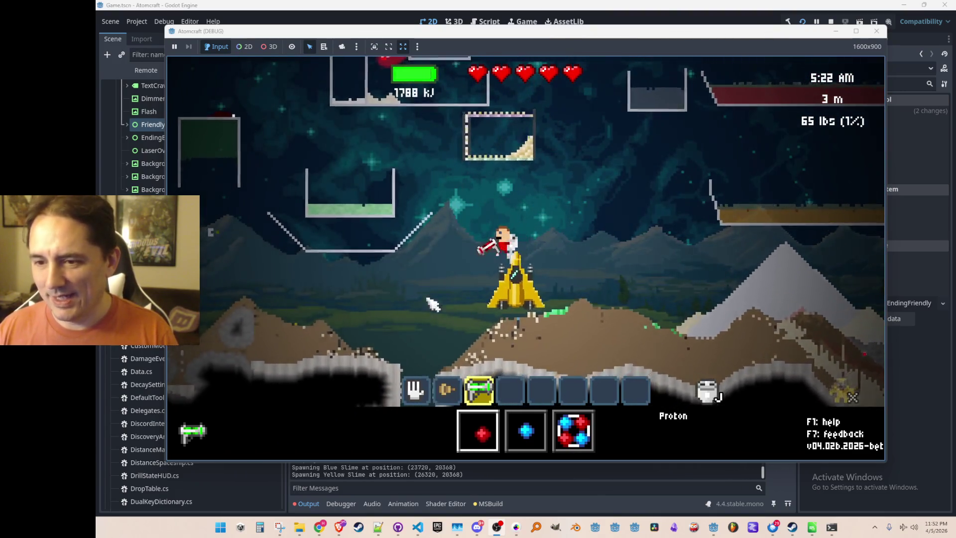
key(a)
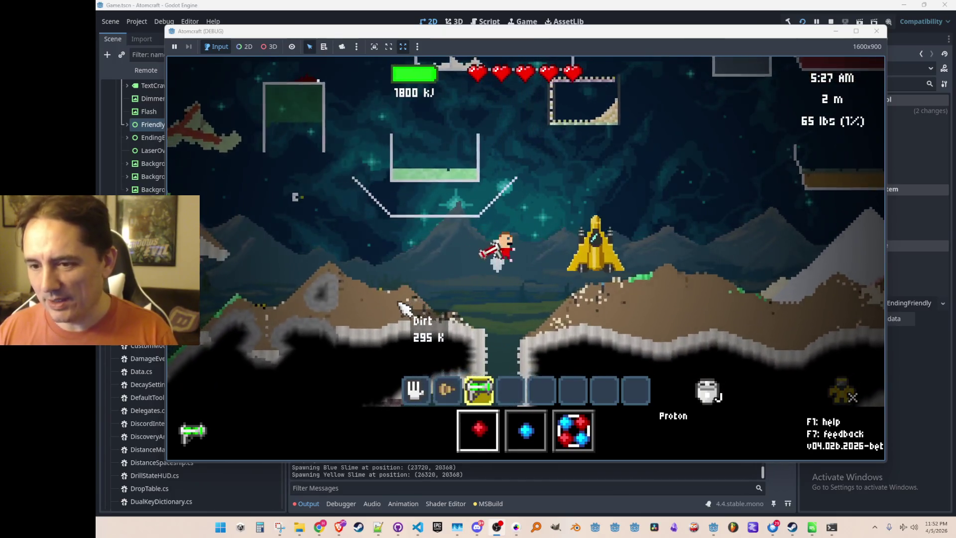
key(1)
key(2)
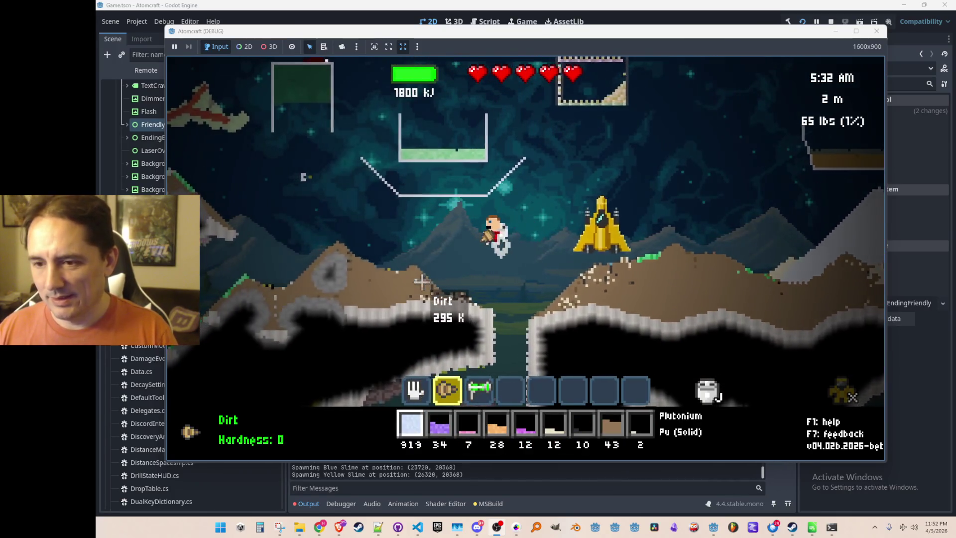
key(a)
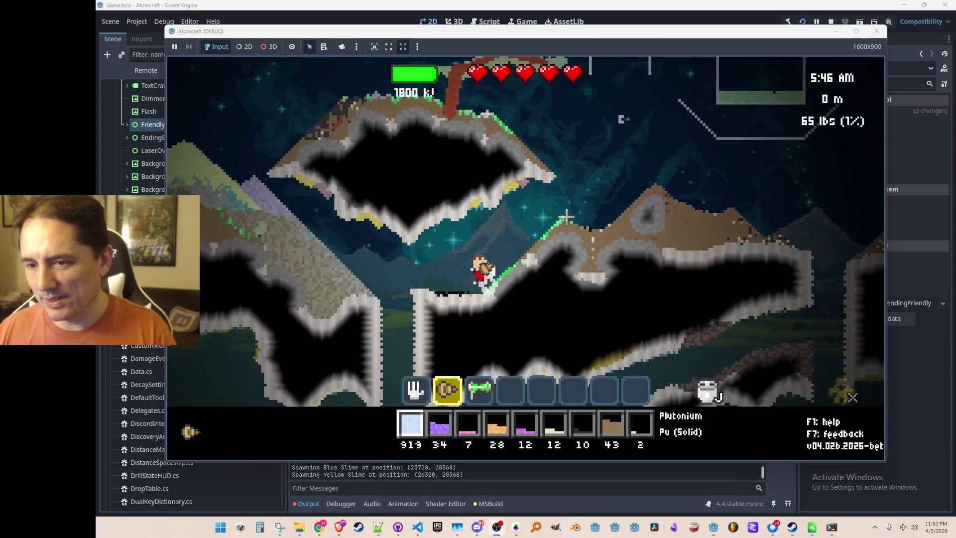
key(1)
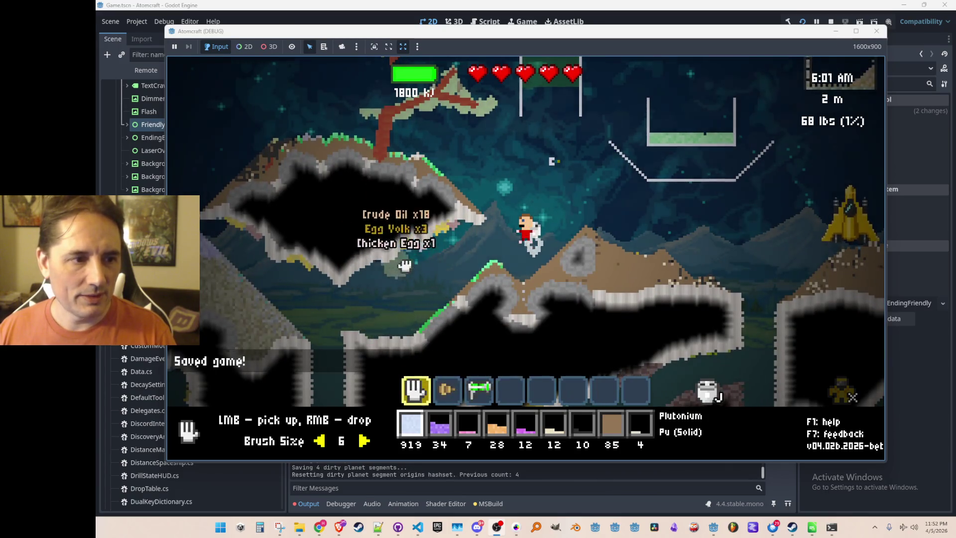
Scoop up dirt, egg yolk and eggshell, fly into the cave and land back on the ship.
drag(646, 239, 643, 252)
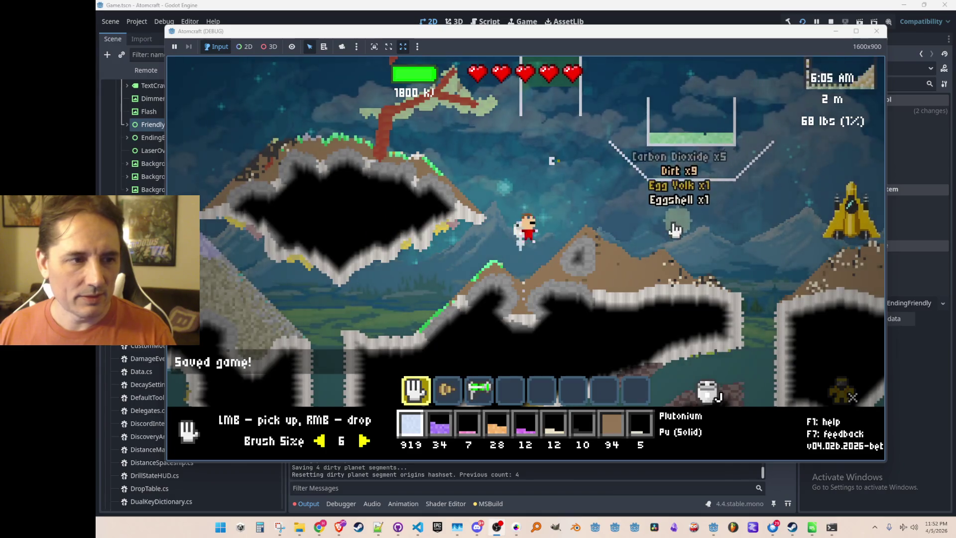
key(d)
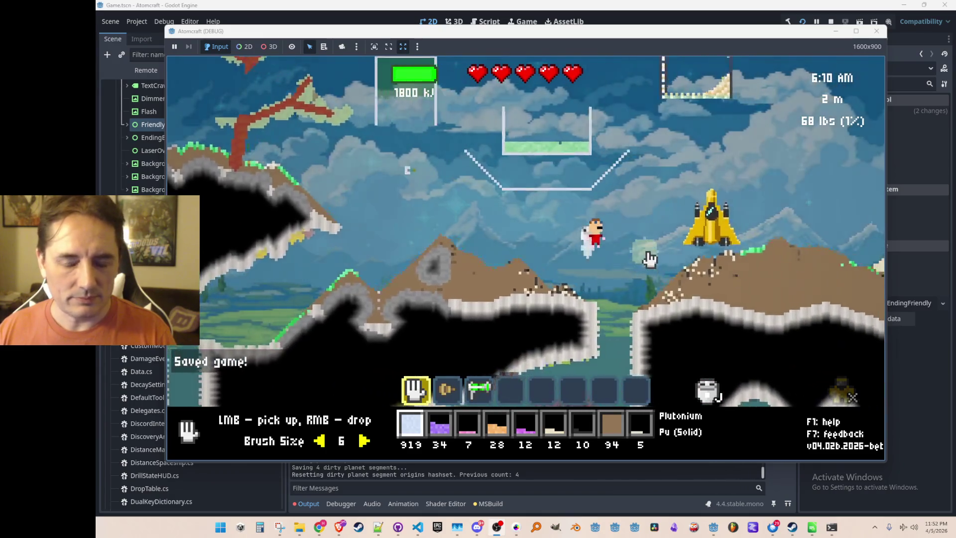
key(w)
key(d)
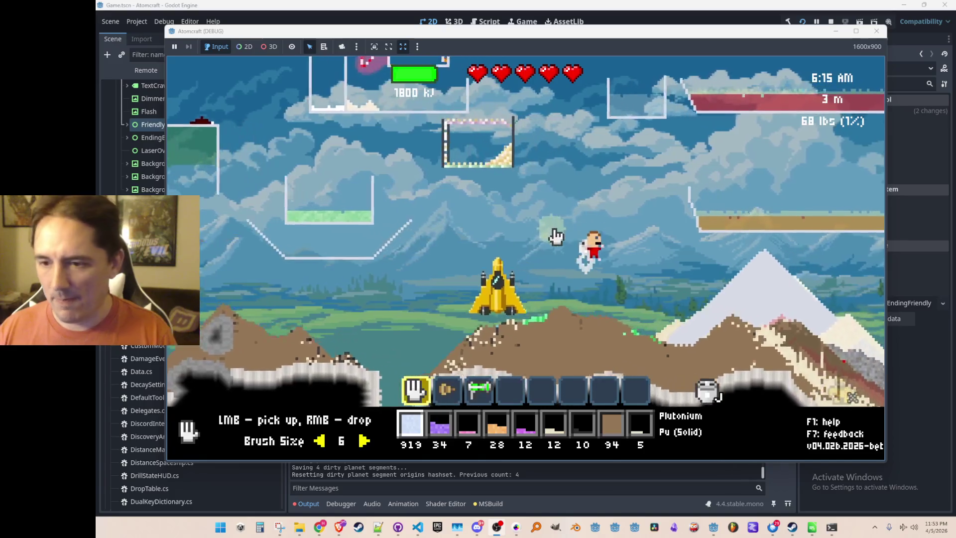
key(a)
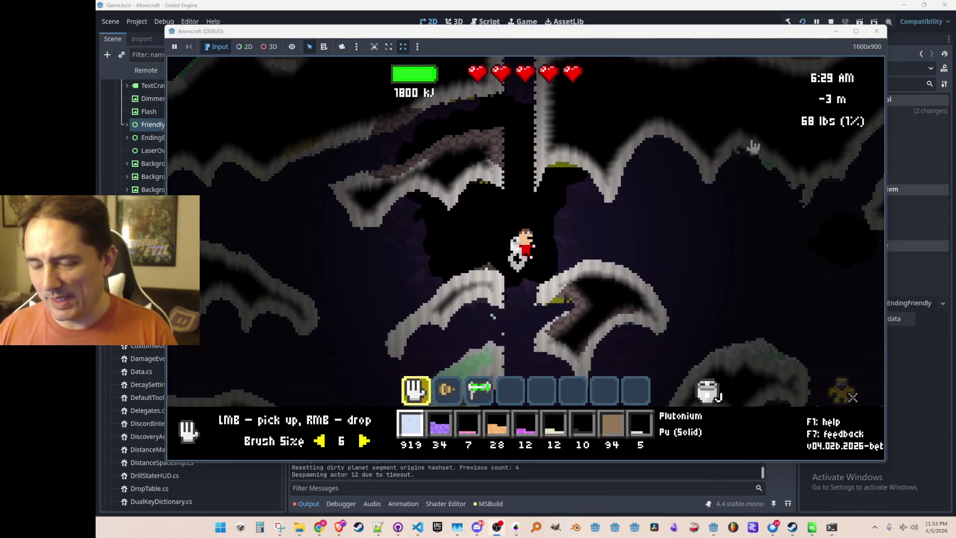
key(w)
key(w)
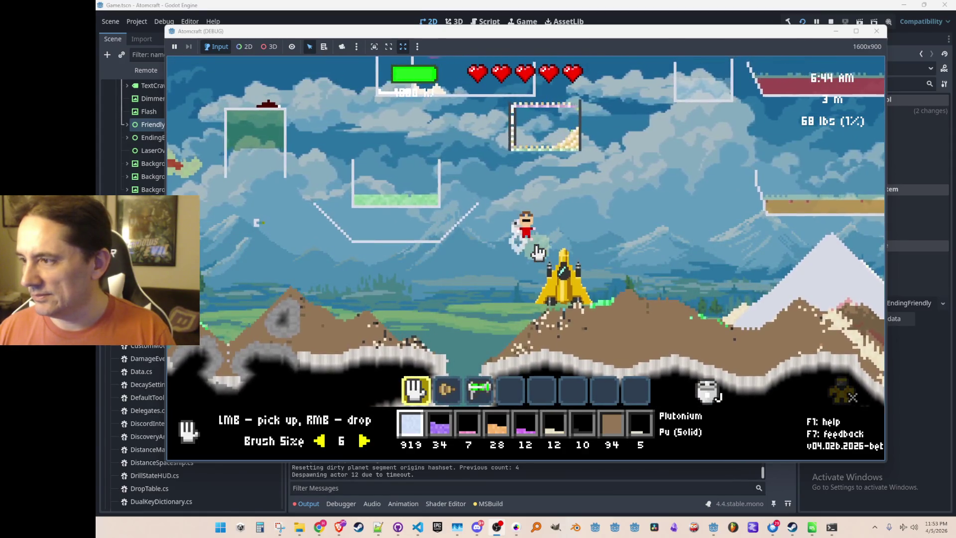
key(d)
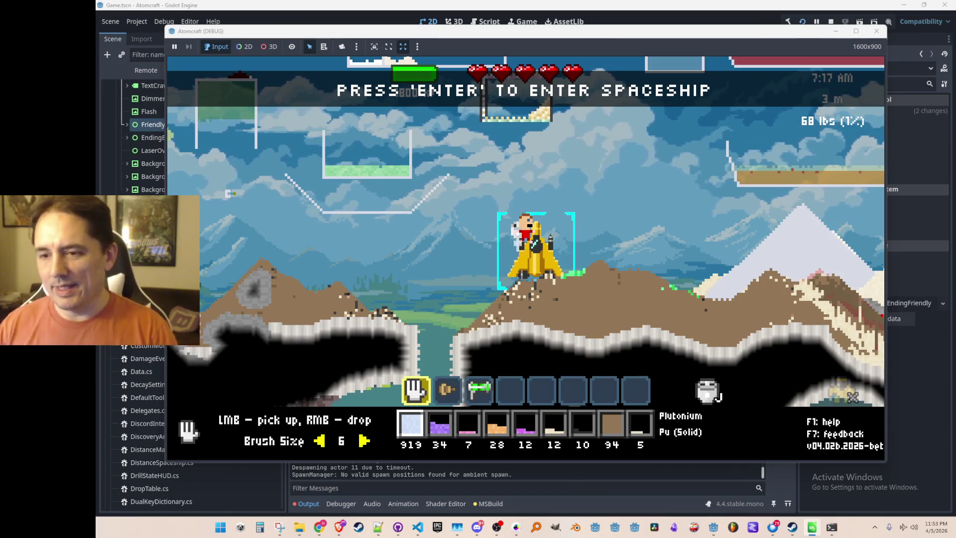
Fly and jump the character around the spaceship, then stop the game with F8.
click(616, 207)
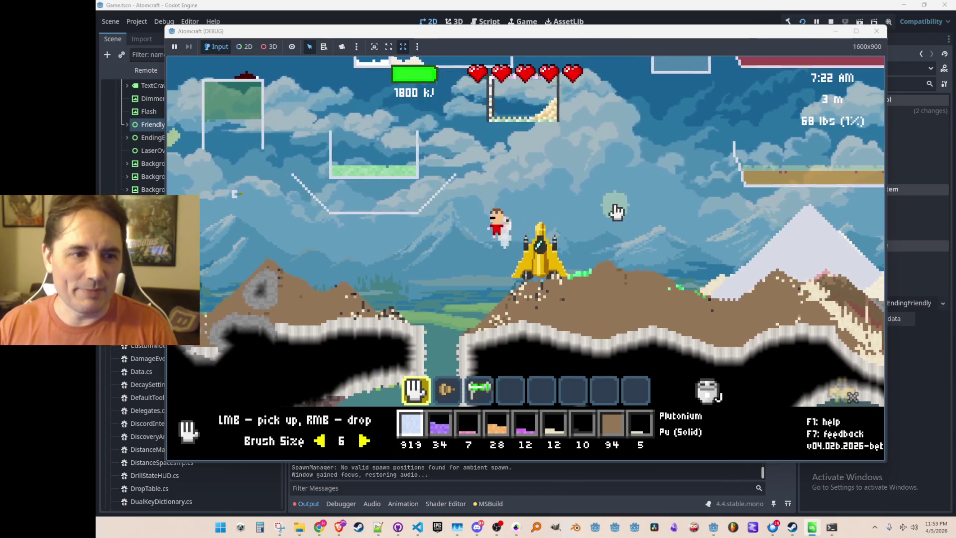
key(d)
key(a)
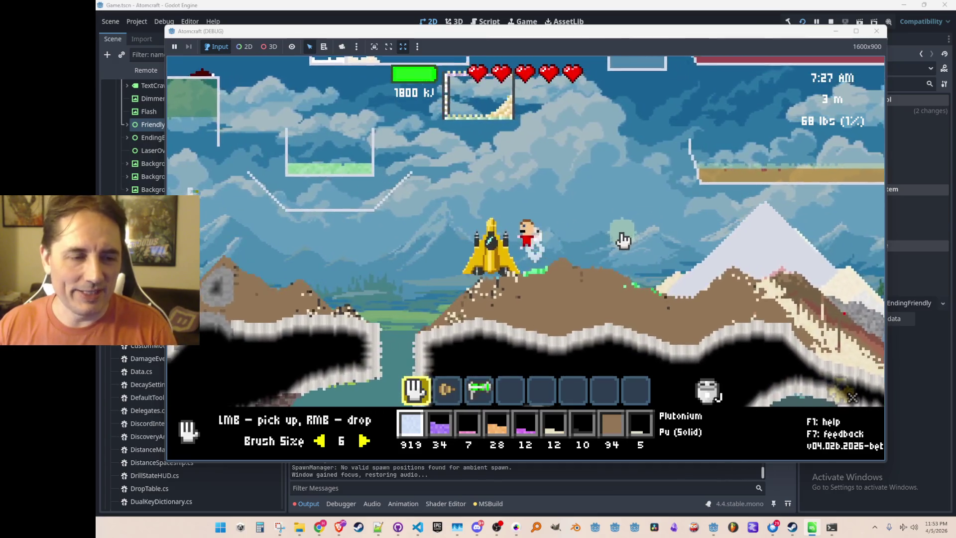
key(space)
key(space)
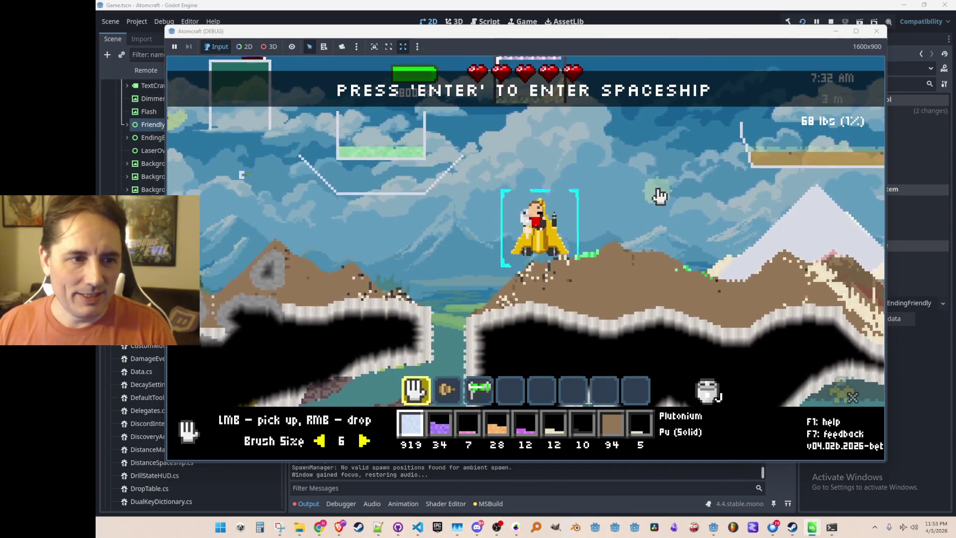
key(a)
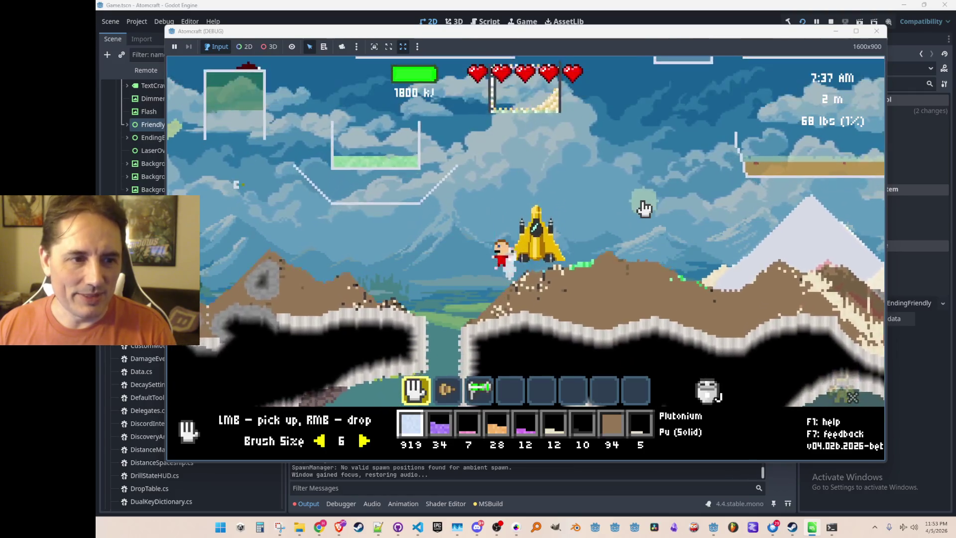
key(space)
key(d)
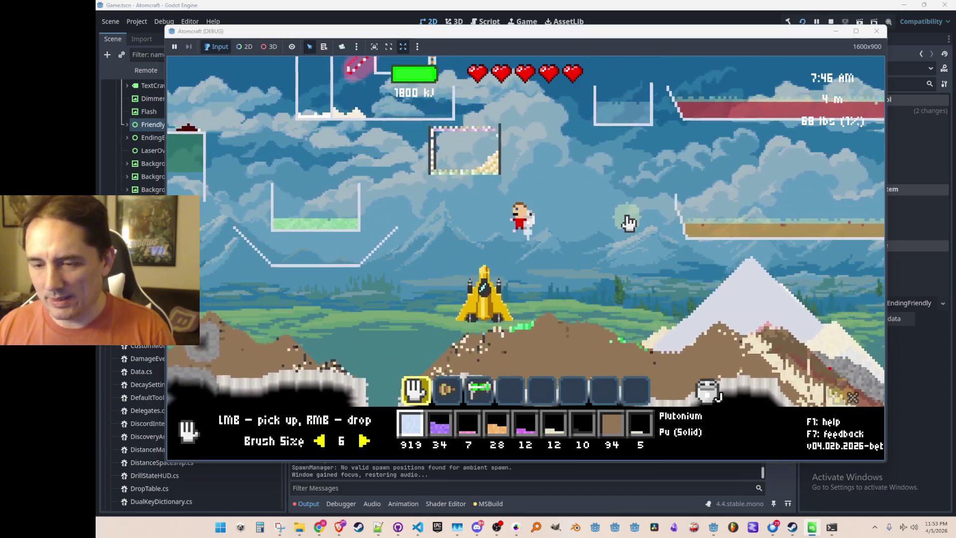
key(a)
key(F8)
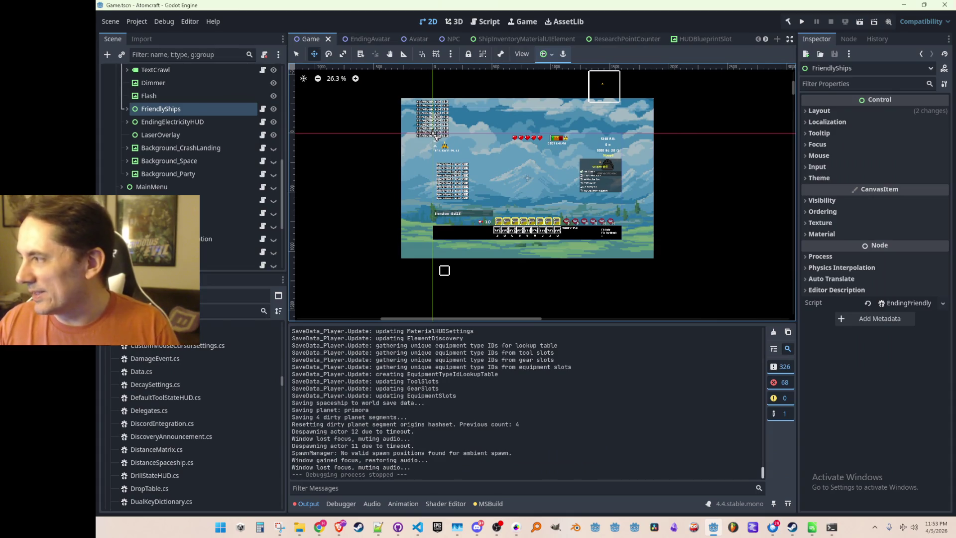
Switch to VS Code and open InterplanetaryTravel.cs via a file search for 'inter'.
key(alt+Tab)
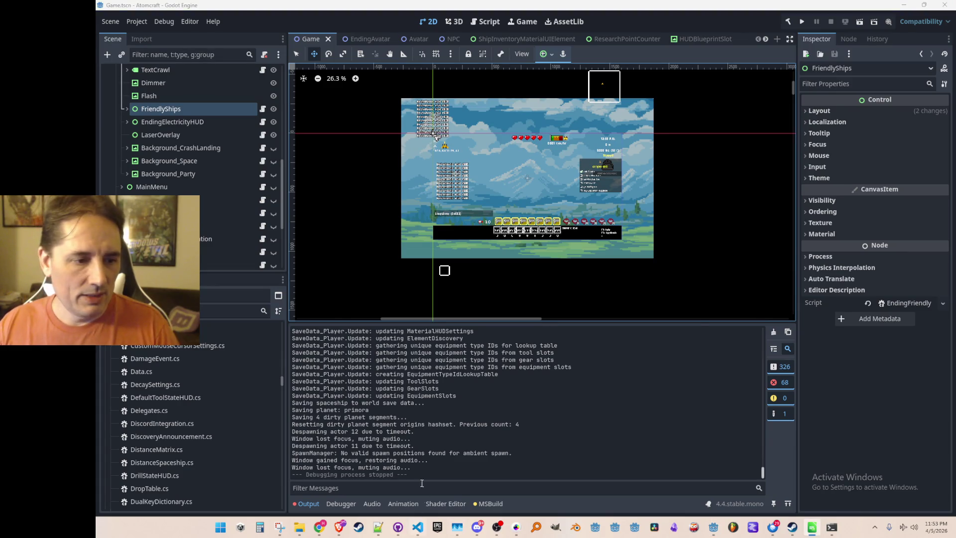
click(417, 526)
click(667, 251)
scroll(667, 252, up, 1)
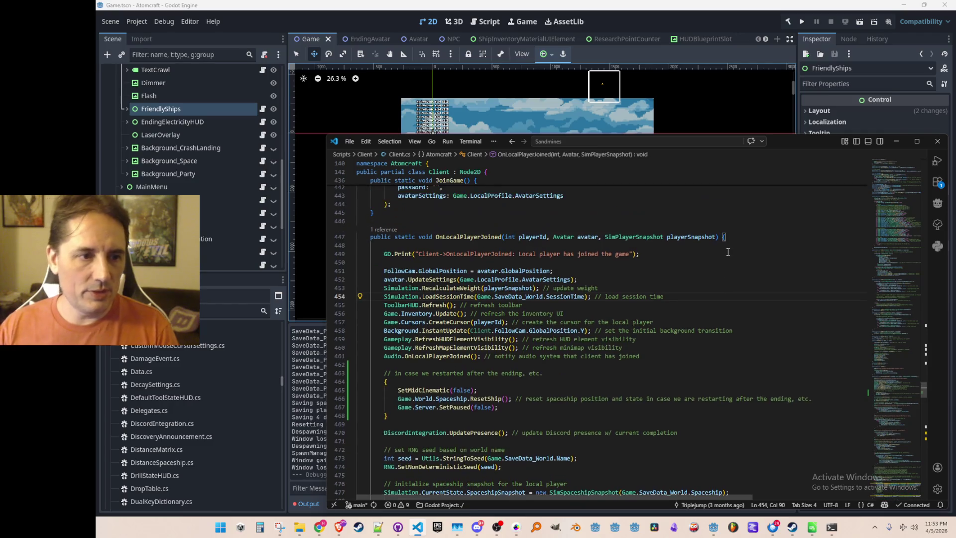
key(Up)
key(Up)
key(Up)
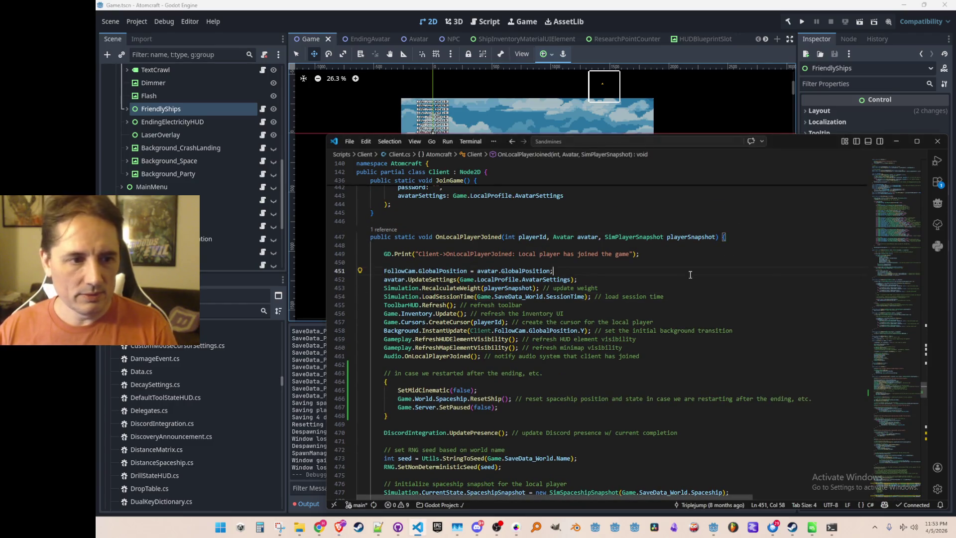
key(ctrl+p)
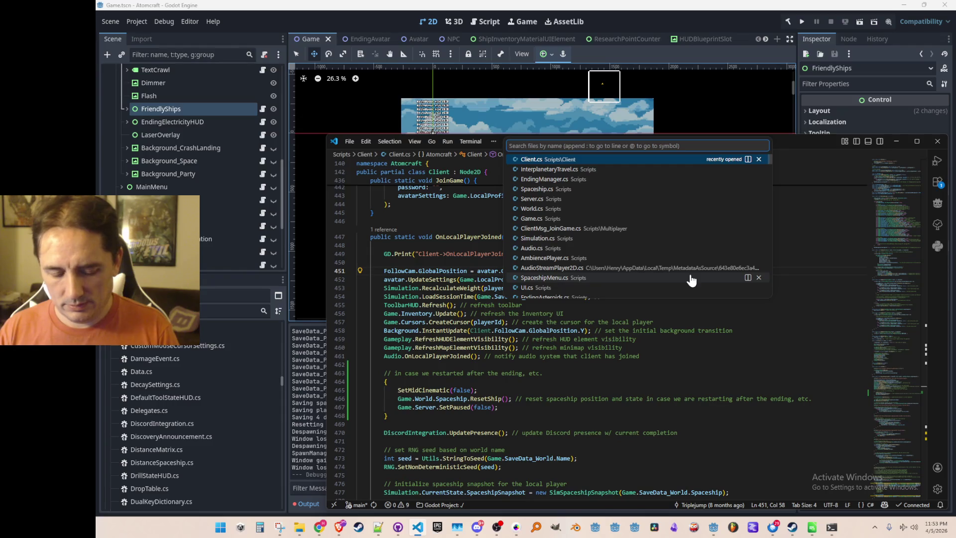
text(inter)
click(682, 159)
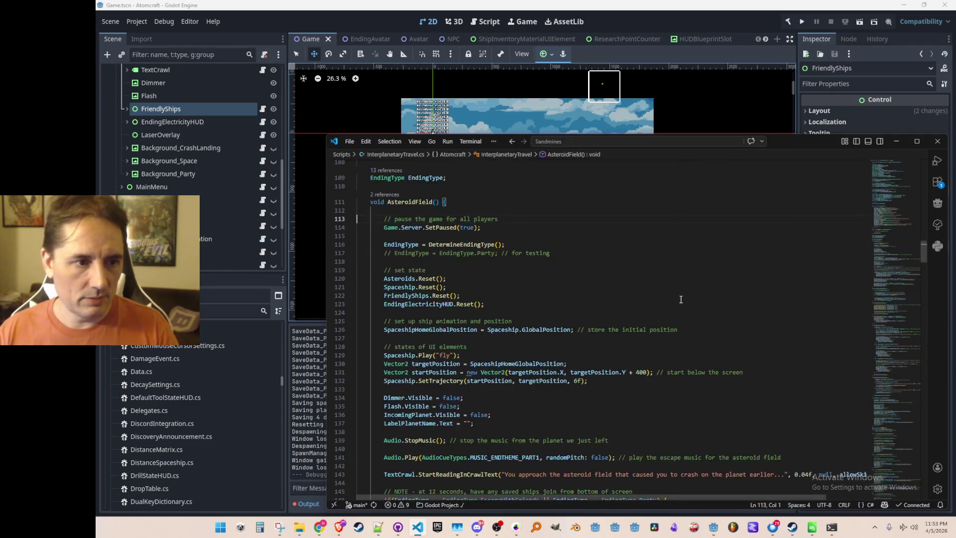
Move to the EndingType line and start another project file search.
key(Down)
key(Down)
key(Down)
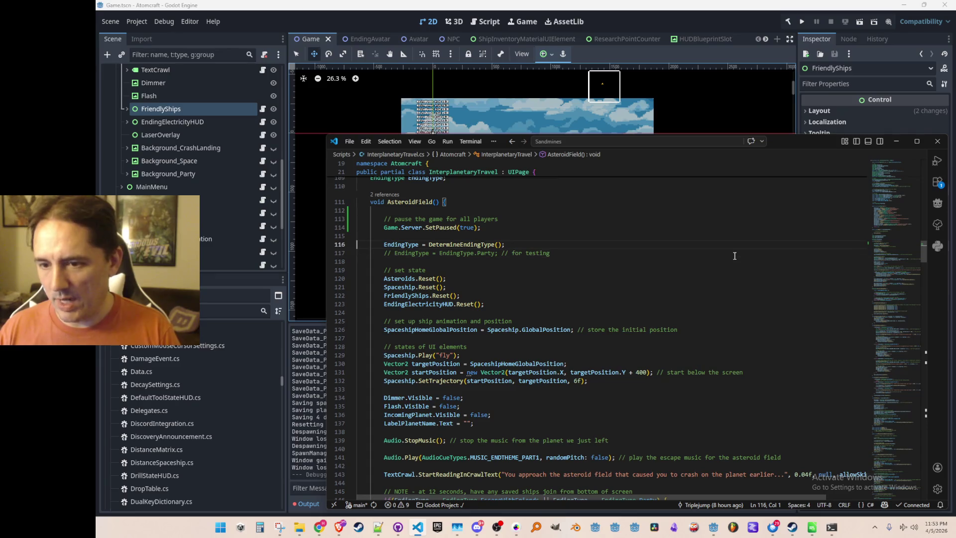
key(Up)
key(ctrl+p)
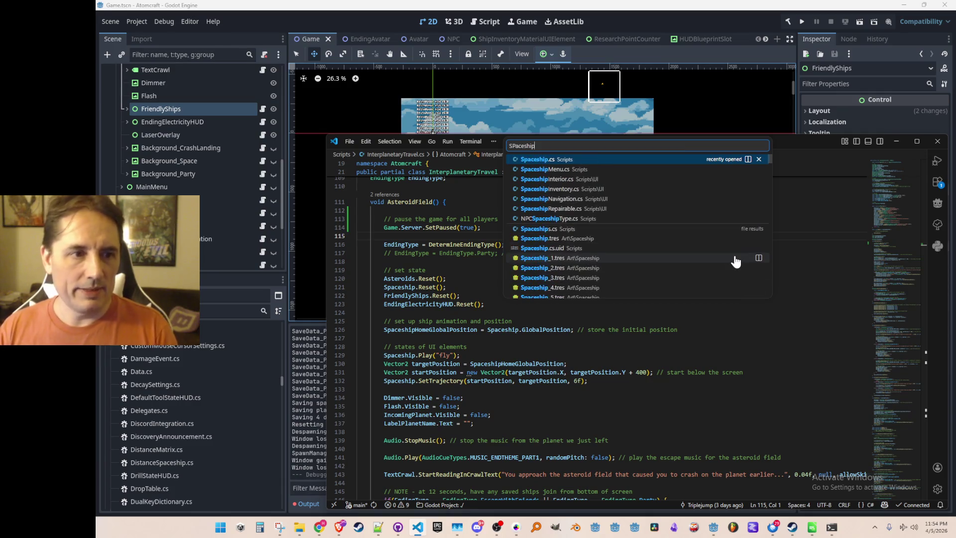
Uncomment the CanTriggerEnding if block in SpaceshipMenu.cs's OnLaunchIntoSpacePressed handler.
text(SPaceship)
click(640, 171)
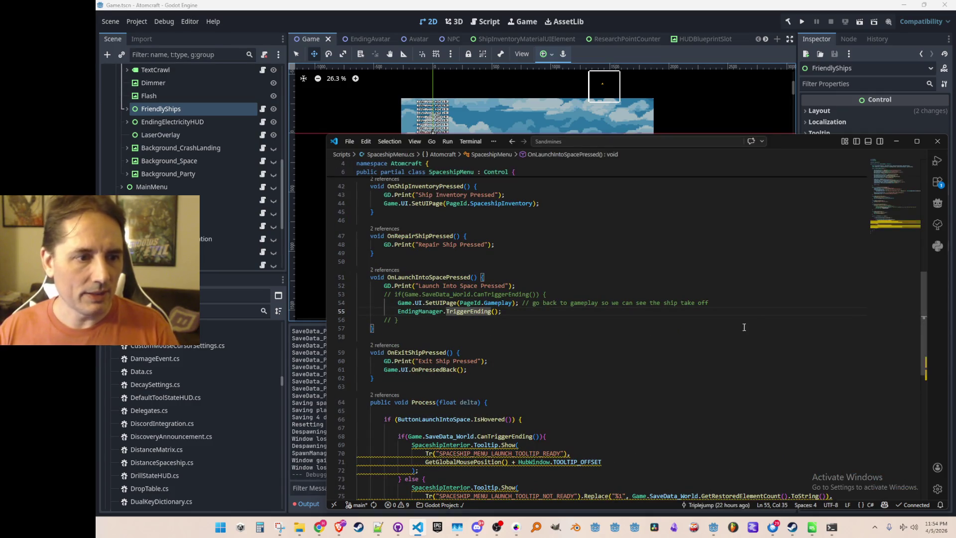
scroll(755, 323, down, 1)
key(Up)
key(Up)
key(Home)
key(Home)
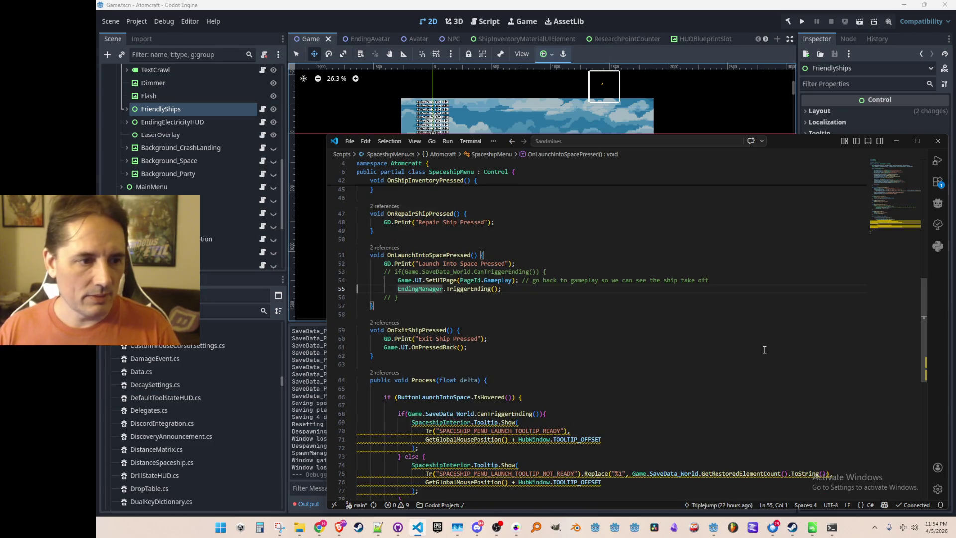
key(shift+Down)
key(shift+Down)
key(shift+Down)
key(ctrl+k)
key(ctrl+u)
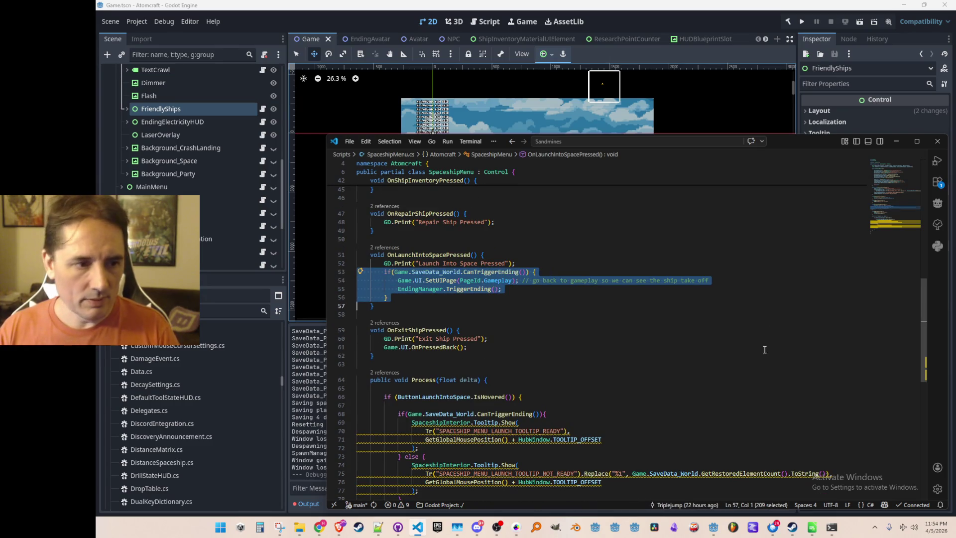
key(Up)
key(Up)
key(Up)
key(Up)
key(Up)
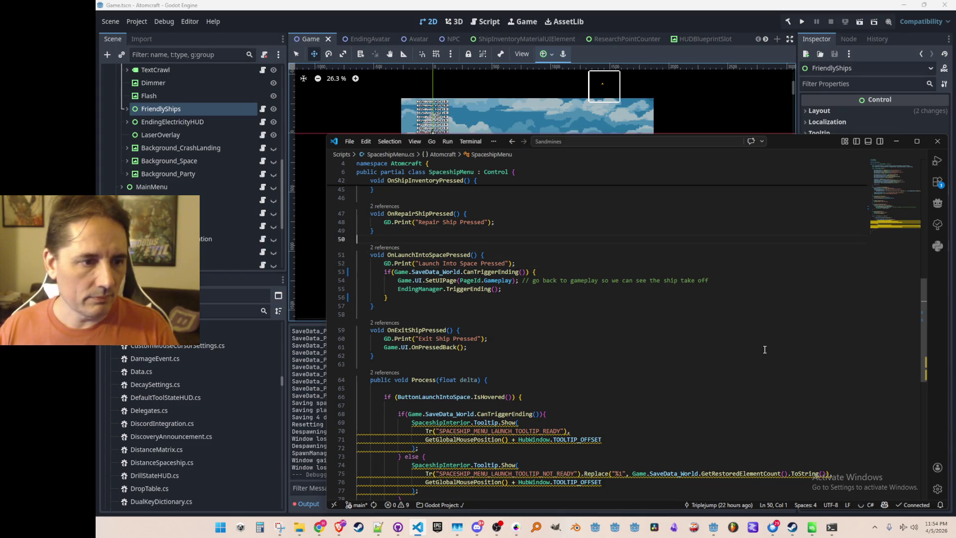
scroll(758, 266, up, 1)
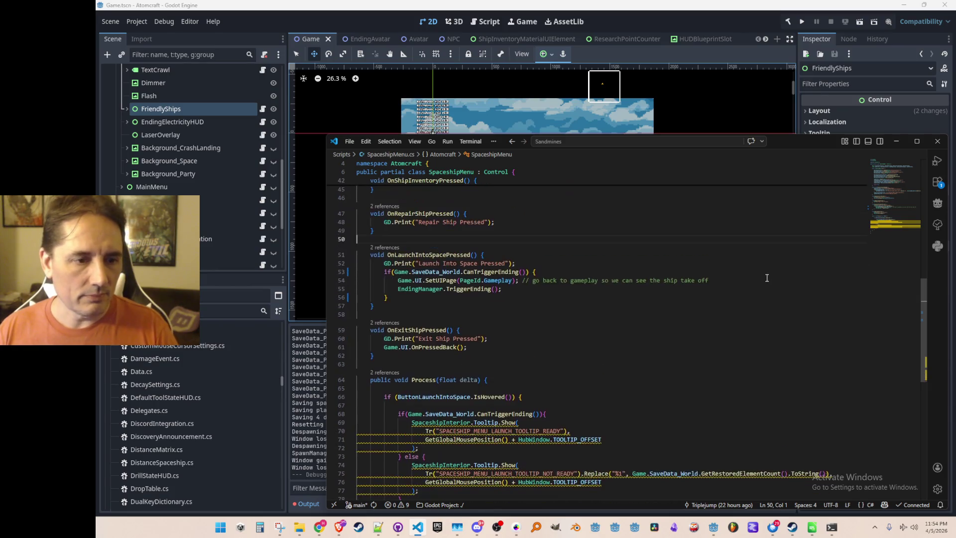
Navigate back to InterplanetaryTravel.cs's AsteroidField() method.
key(ctrl+p)
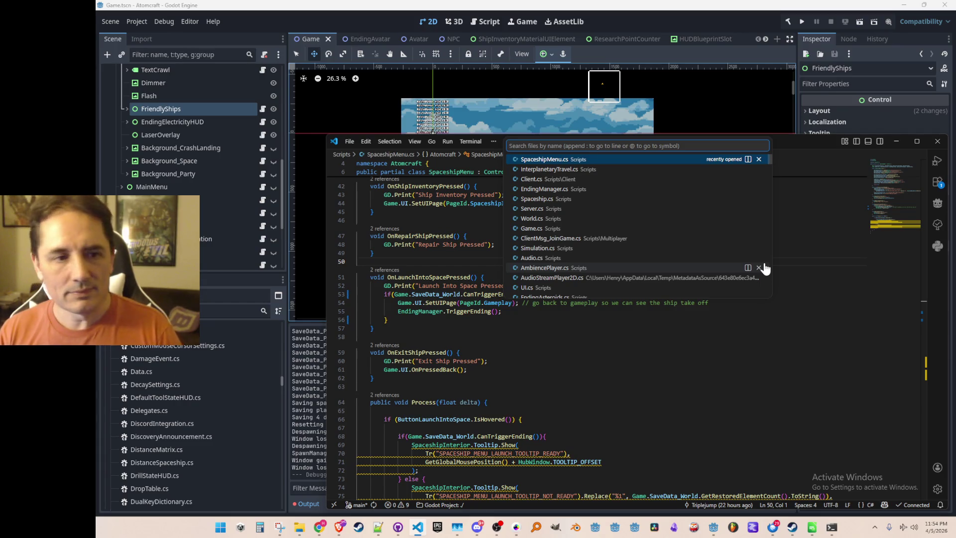
key(Escape)
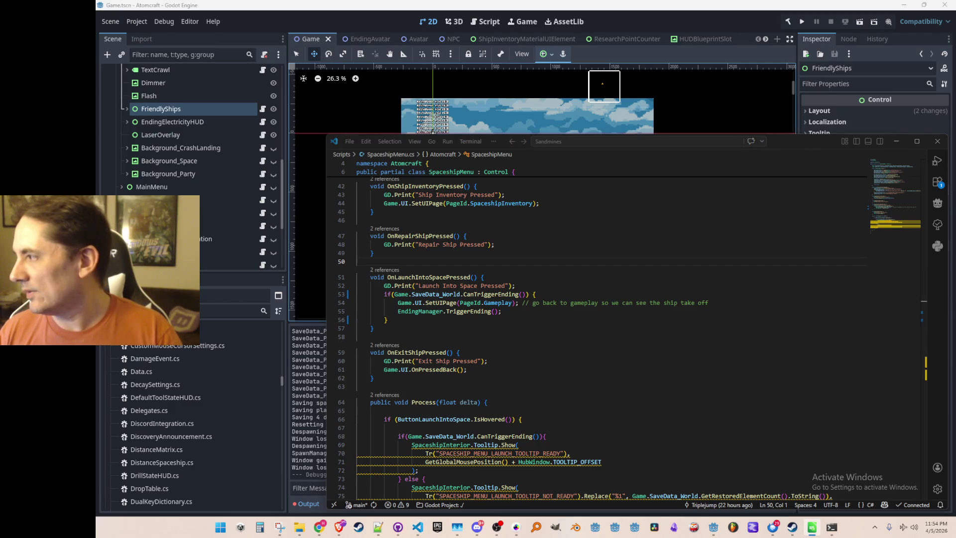
click(642, 280)
key(alt+Left)
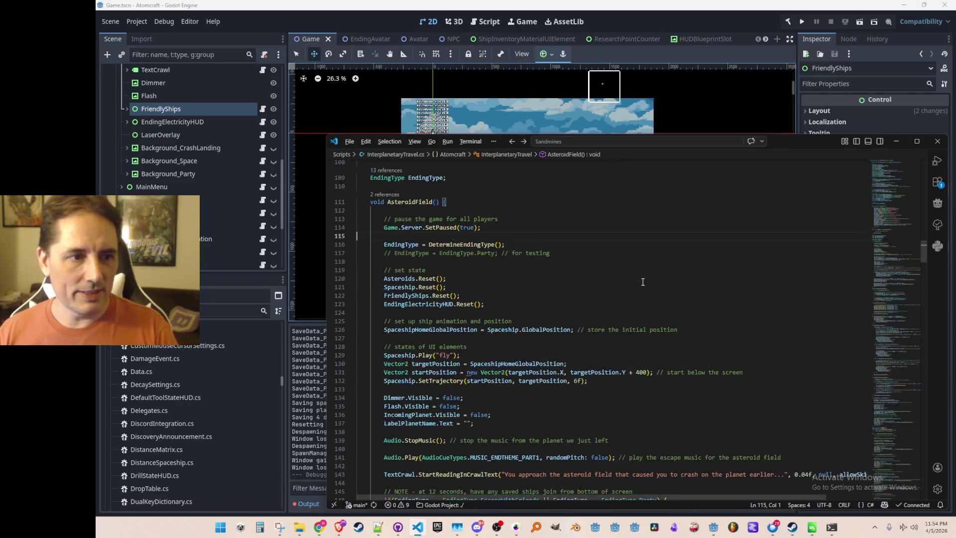
Open InterplanetaryTravel.cs and go to the asteroid-field crawl text call.
key(ctrl+p)
text(End)
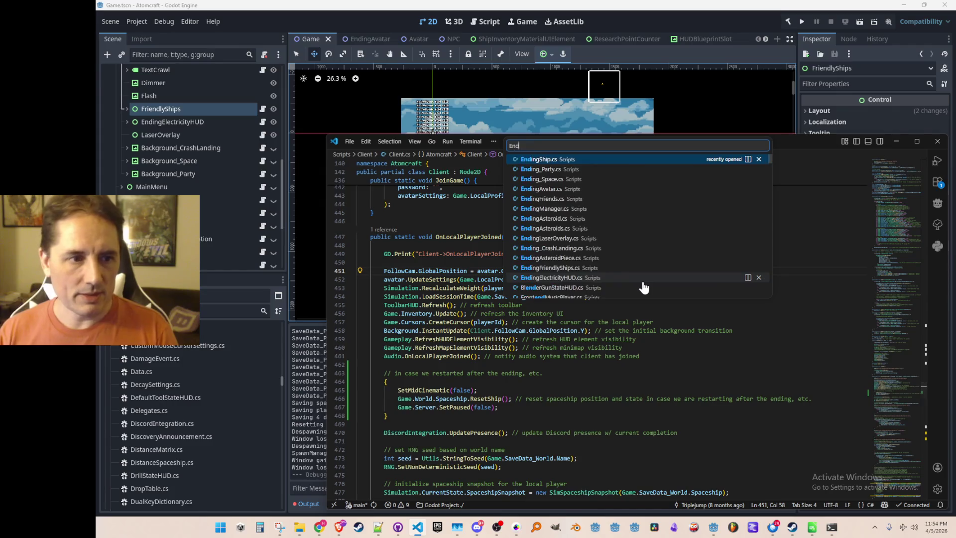
key(BackSpace)
key(BackSpace)
key(BackSpace)
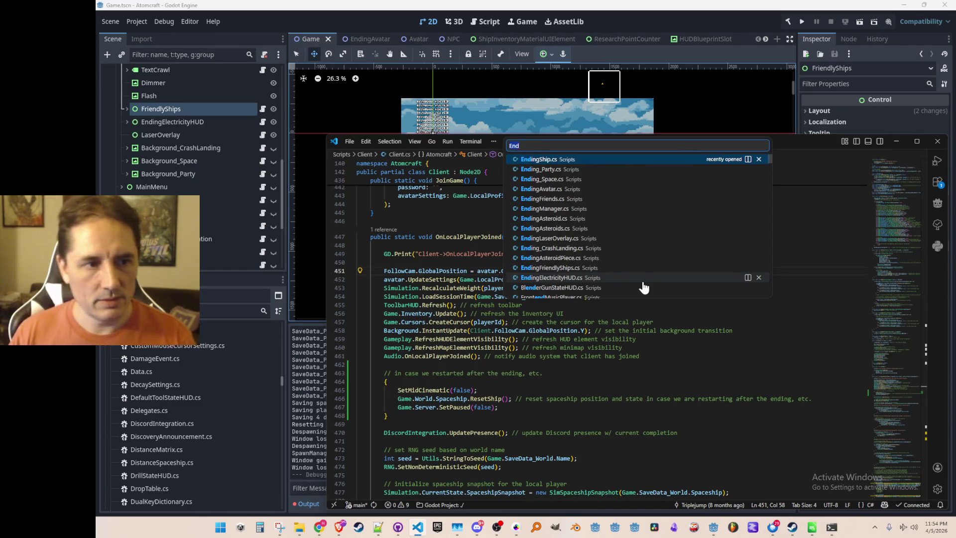
text(Interplan)
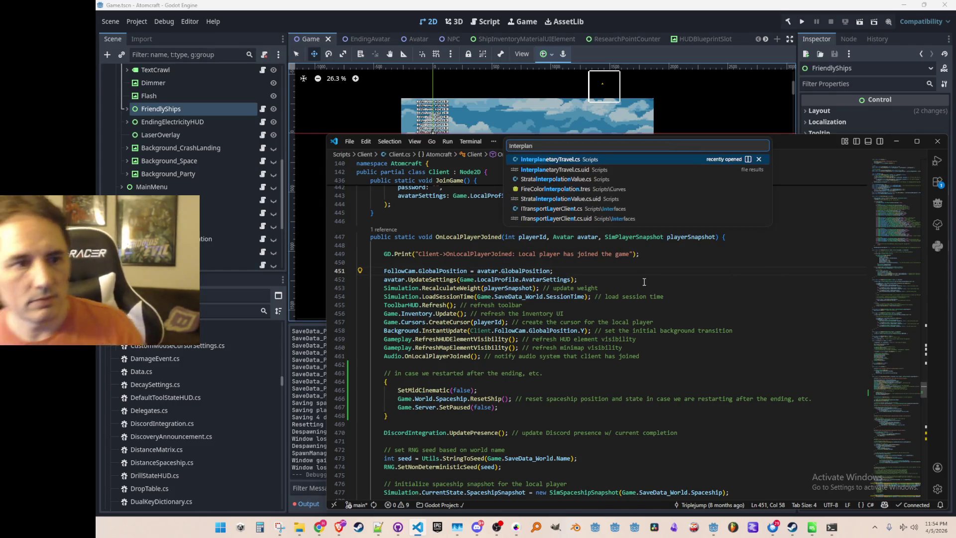
click(665, 161)
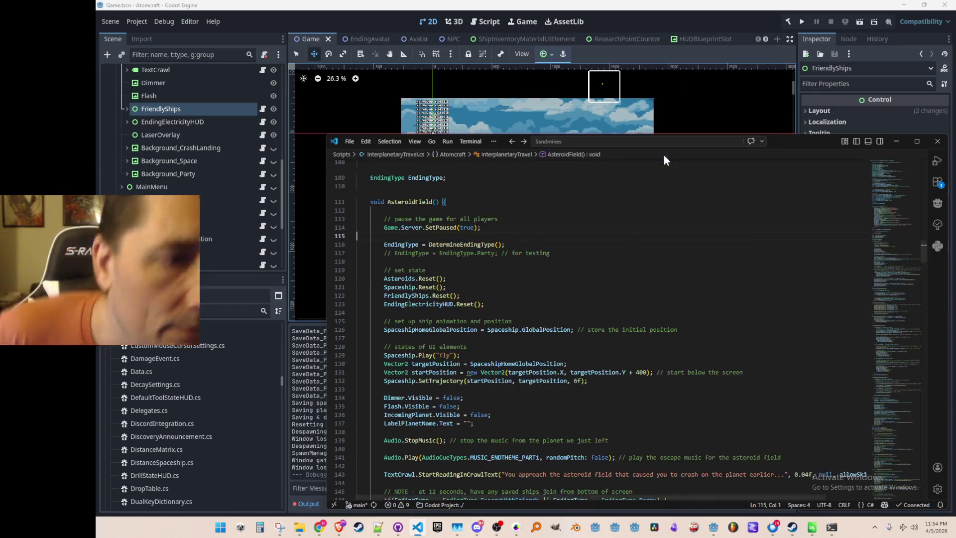
scroll(614, 259, down, 5)
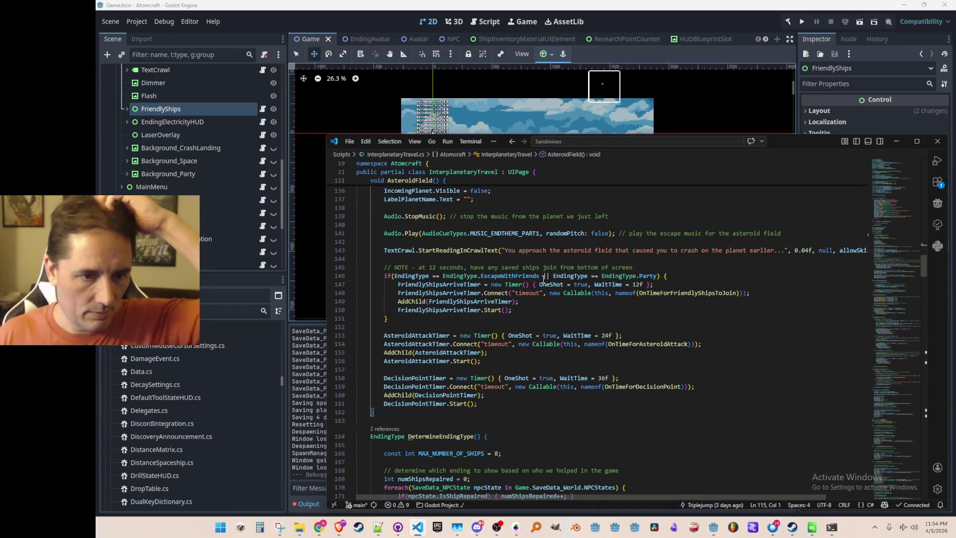
click(518, 250)
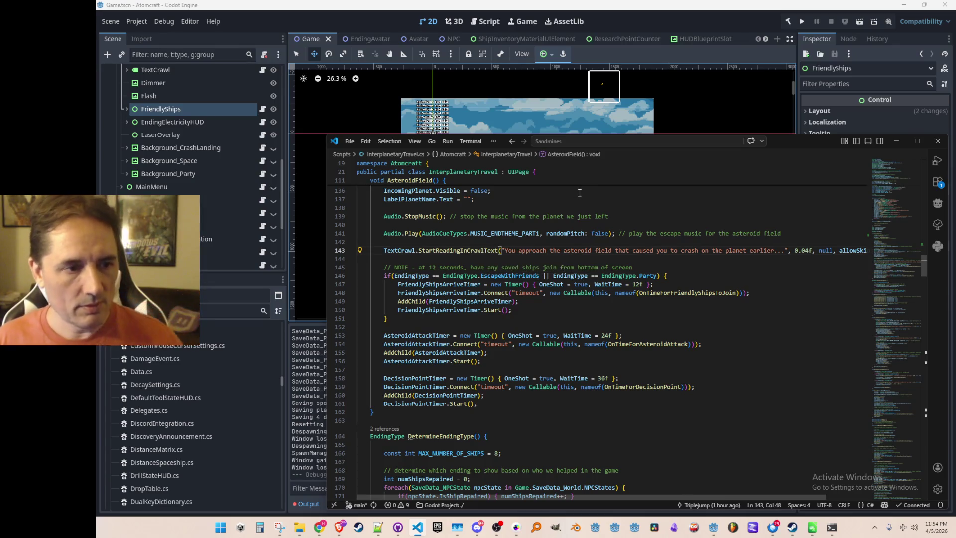
scroll(597, 200, up, 2)
Move the quoted asteroid-field sentence out of the call into a // comment above it.
key(Left)
key(Left)
key(Left)
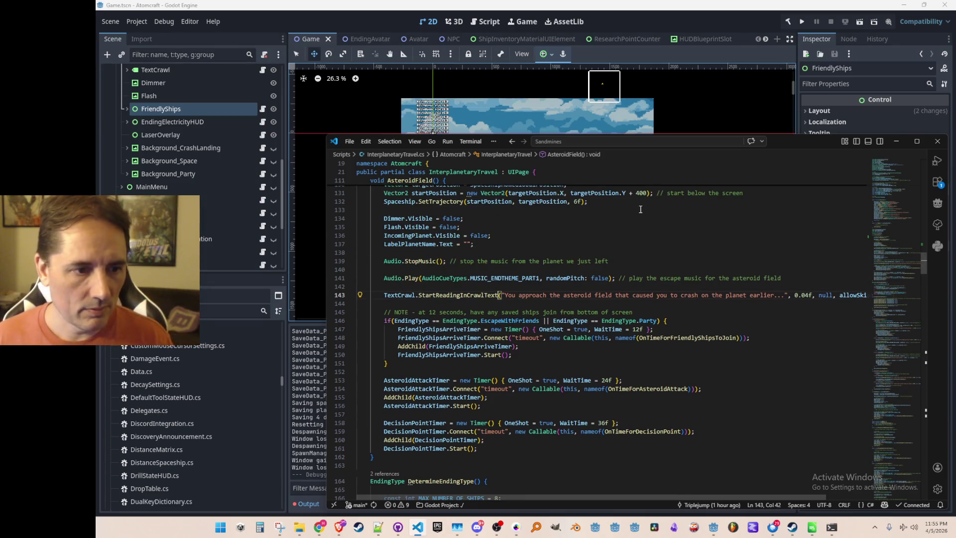
key(ctrl+shift+Right)
key(ctrl+shift+Right)
key(ctrl+shift+Right)
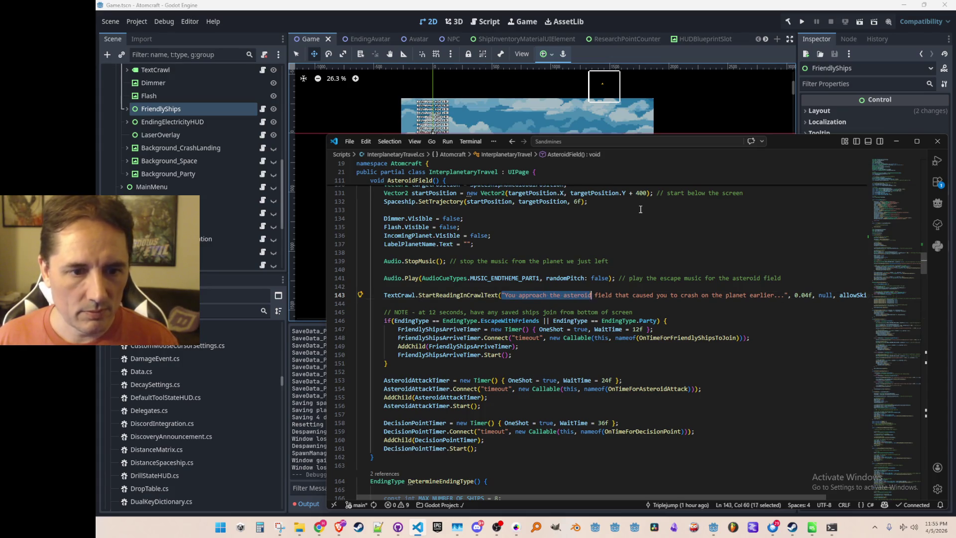
key(ctrl+shift+Right)
key(ctrl+shift+Right)
key(ctrl+shift+Right)
key(shift+Left)
key(shift+Left)
key(shift+Left)
key(ctrl+c)
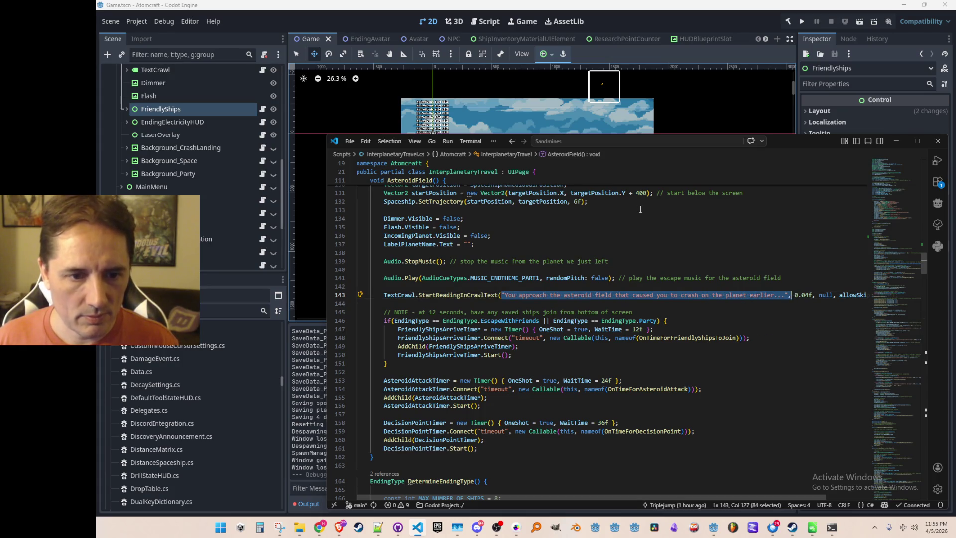
text(Tr()
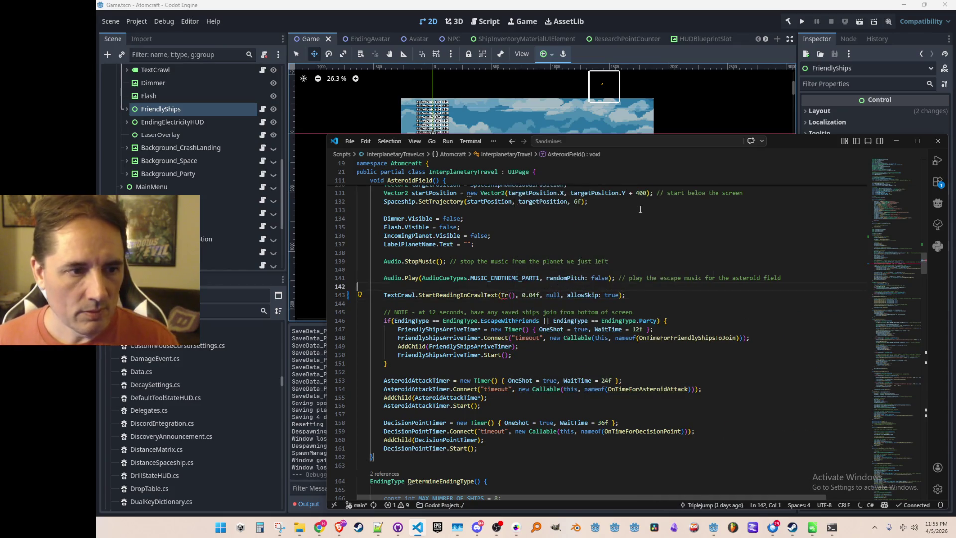
key(Home)
key(Return)
key(Up)
key(ctrl+v)
key(Home)
key(ctrl+slash)
key(Down)
Make the crawl call use Tr("ENDING_ASTEROID_FIELD_INTRO").
key(ctrl+Right)
key(ctrl+Right)
key(ctrl+Right)
key(Right)
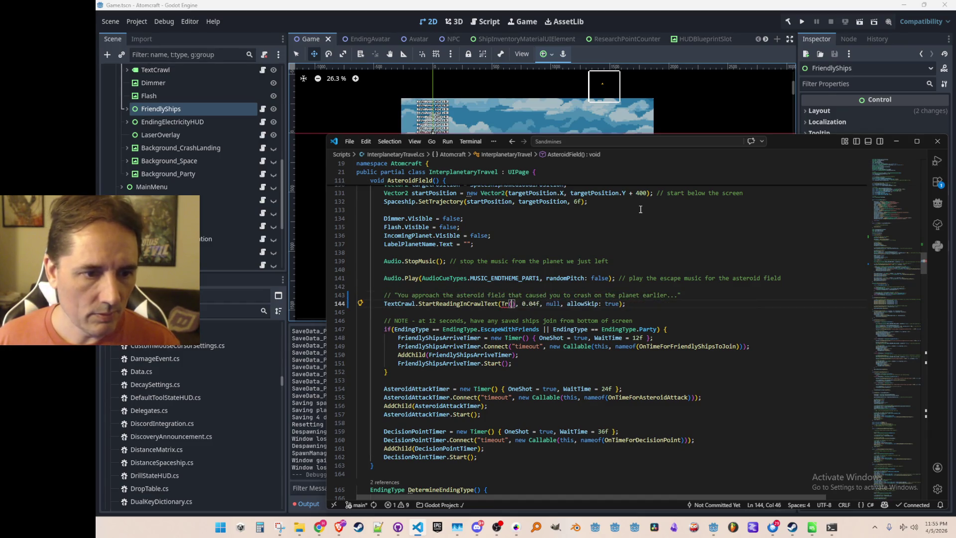
text("ENDING)
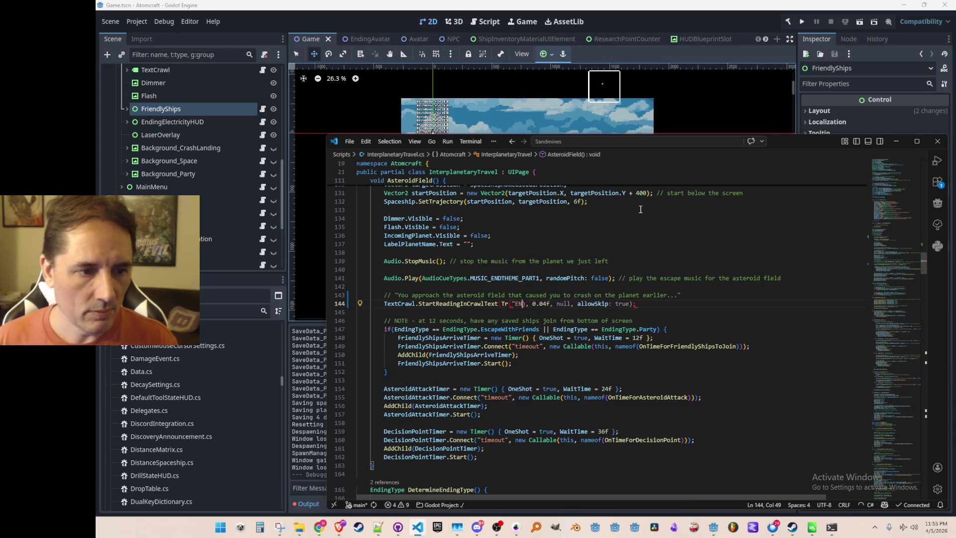
key(Tab)
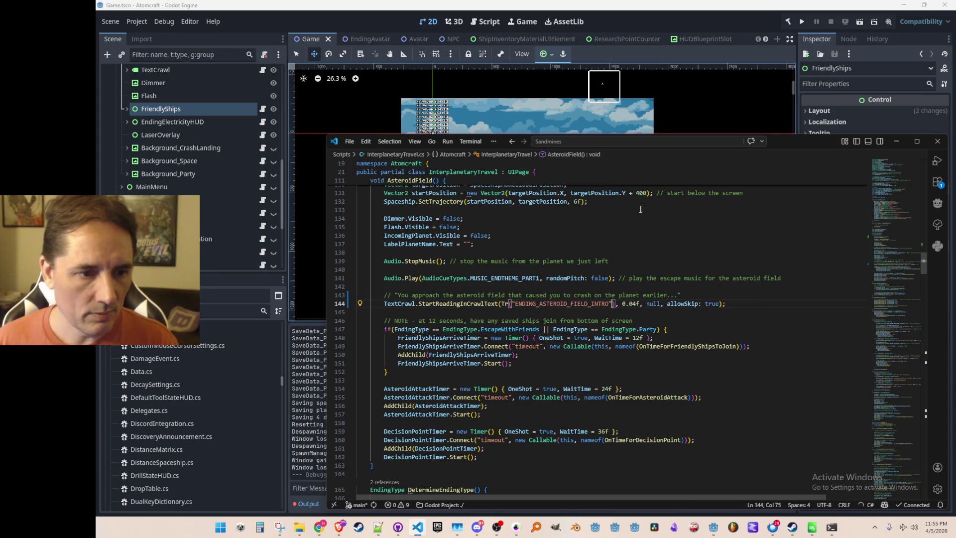
key(Home)
key(Home)
key(Up)
Open a blank Notepad++ document and copy the key name and English asteroid-field sentence.
click(375, 534)
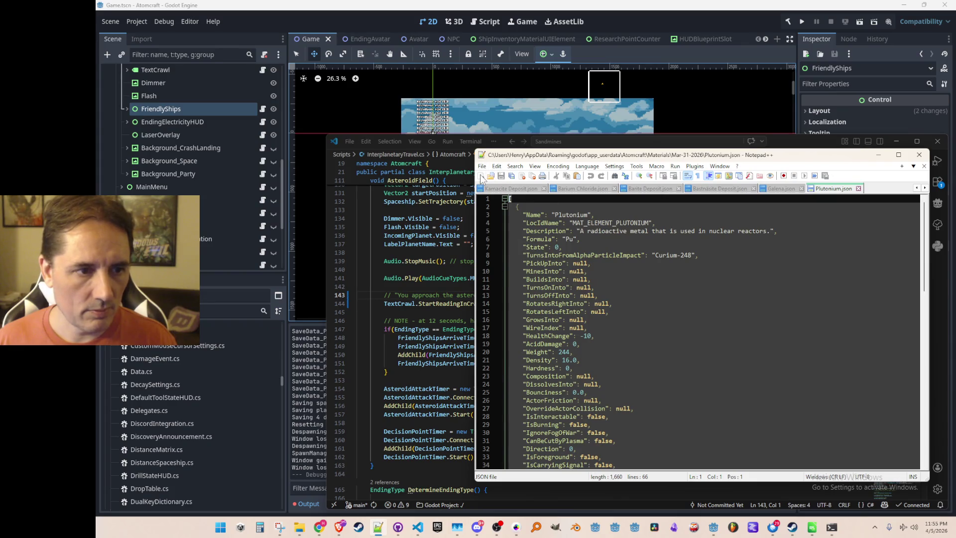
click(480, 176)
click(585, 143)
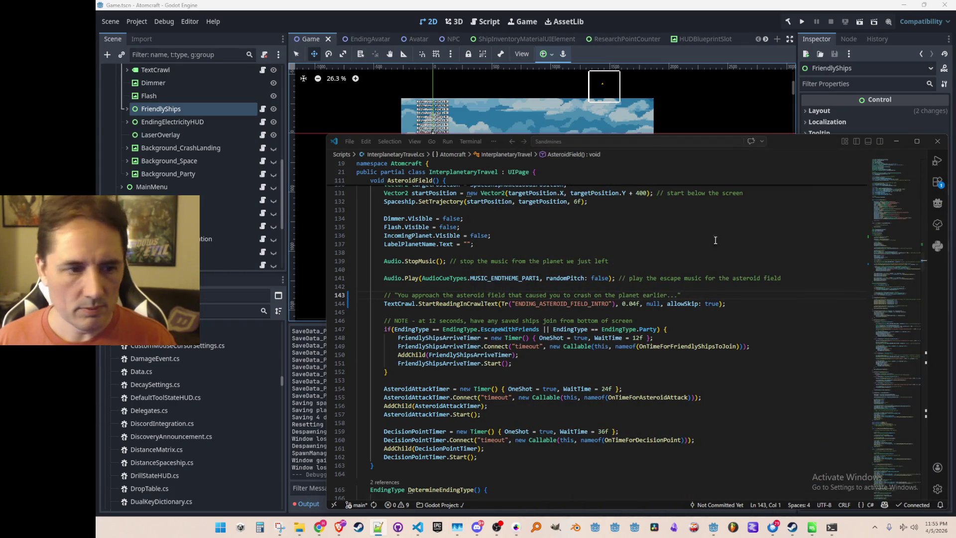
double_click(547, 304)
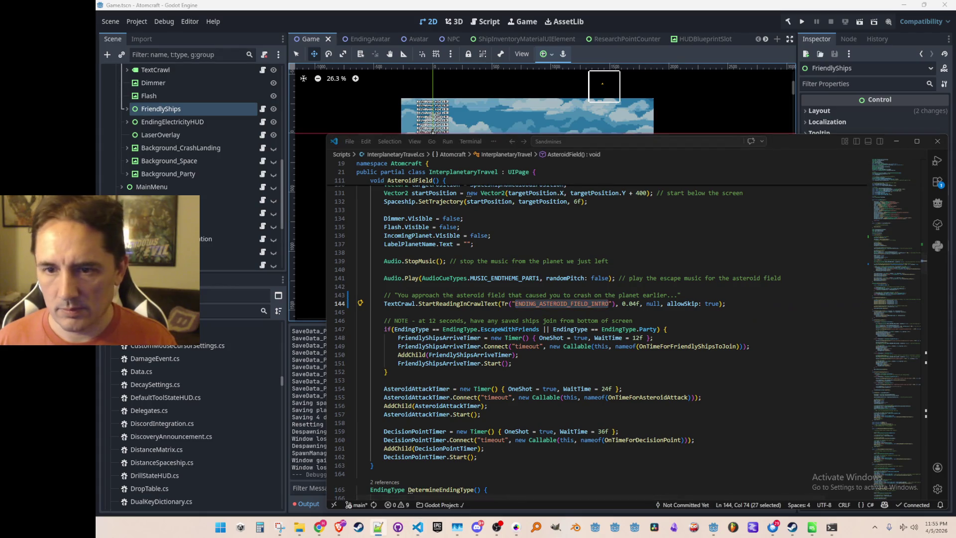
click(458, 296)
key(Left)
key(Left)
key(Left)
key(shift+End)
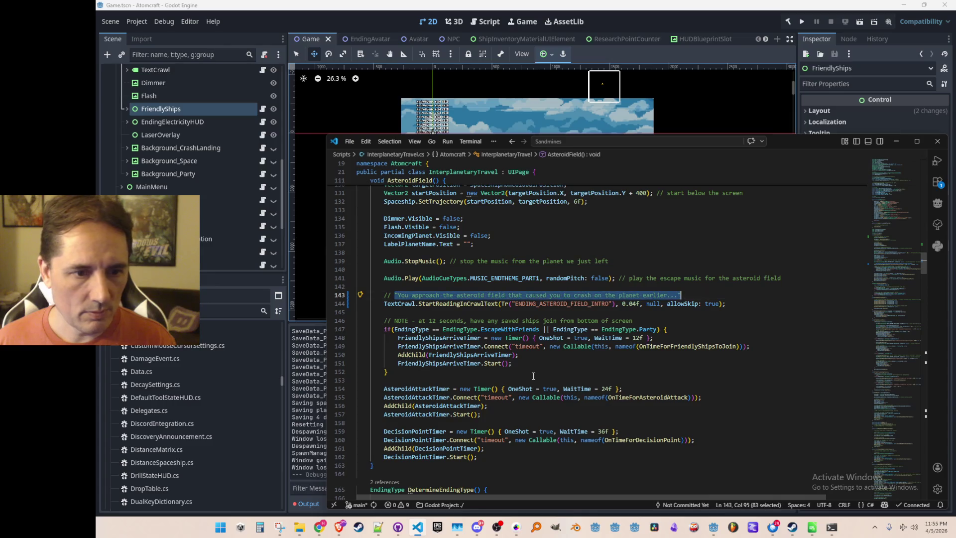
key(alt+Tab)
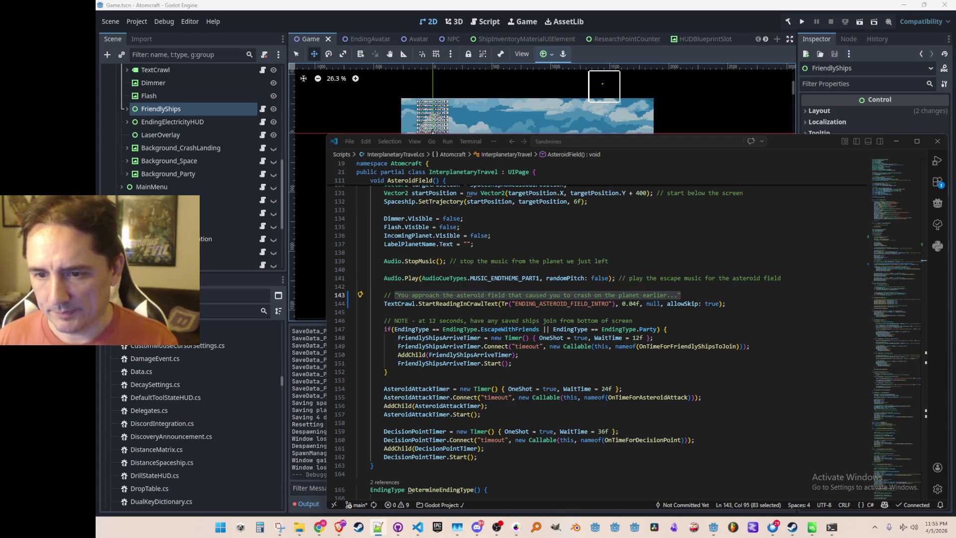
Find the next StartReadingInCrawlText call, the crash-landing one on line 216.
click(758, 304)
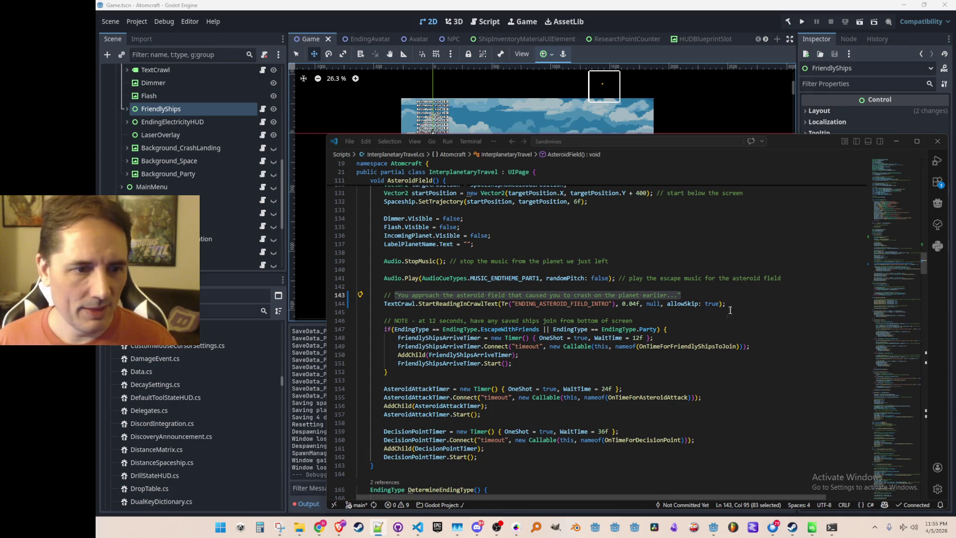
key(Home)
key(ctrl+shift+Right)
key(ctrl+shift+Right)
key(ctrl+f)
key(Return)
key(Escape)
key(Left)
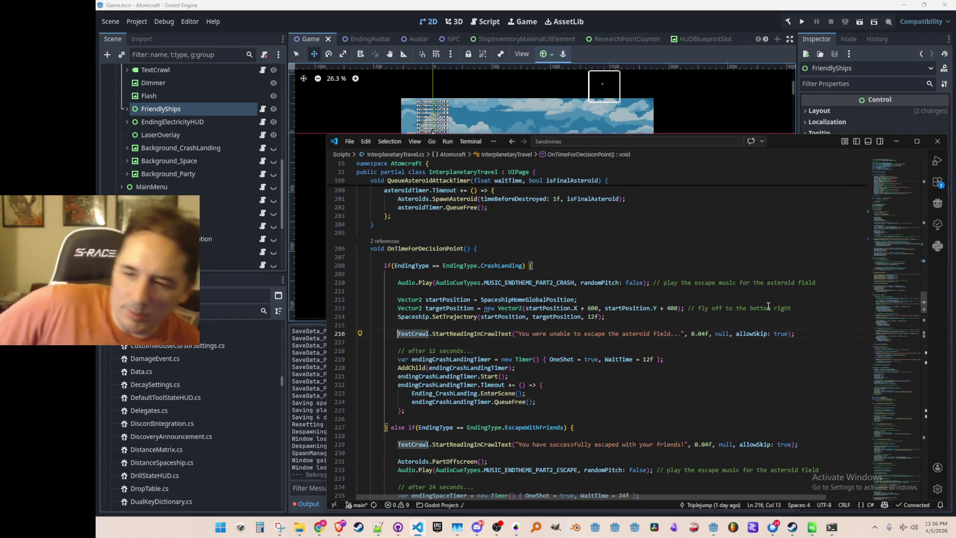
key(alt+Tab)
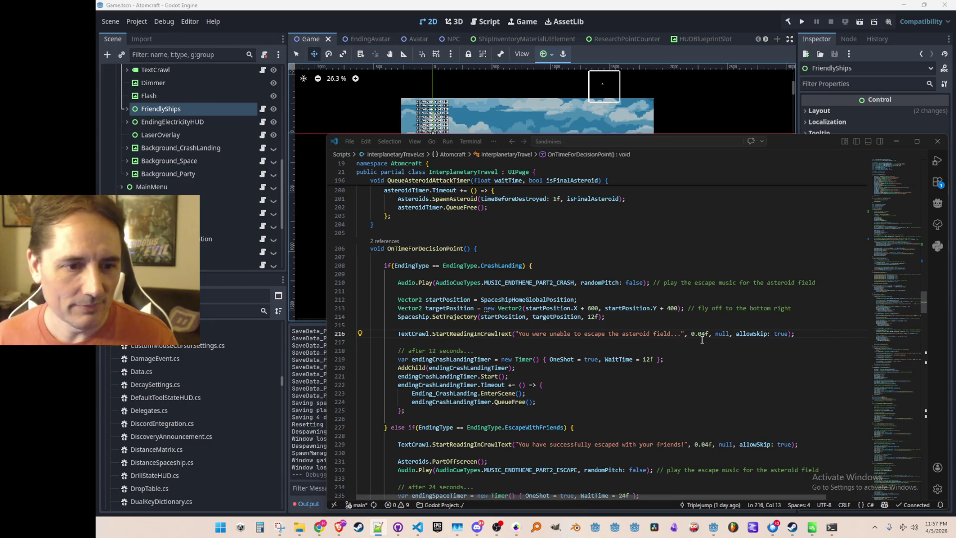
Cut the quoted crash-landing sentence out of the crawl call on line 216.
scroll(707, 324, down, 3)
scroll(720, 316, up, 1)
key(Down)
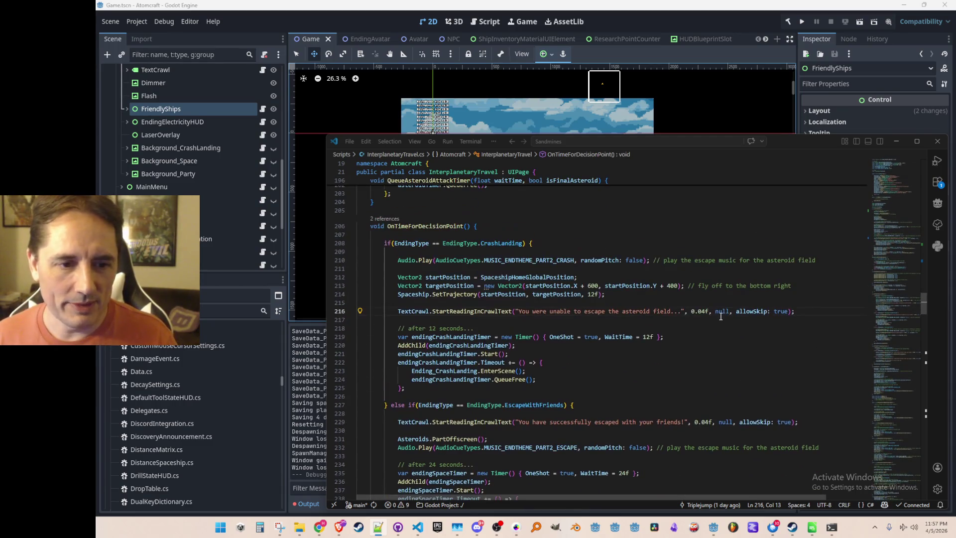
key(Up)
key(ctrl+Right)
key(ctrl+Right)
key(ctrl+Right)
key(ctrl+Right)
key(ctrl+shift+Right)
key(ctrl+shift+Right)
key(ctrl+shift+Right)
key(ctrl+shift+Right)
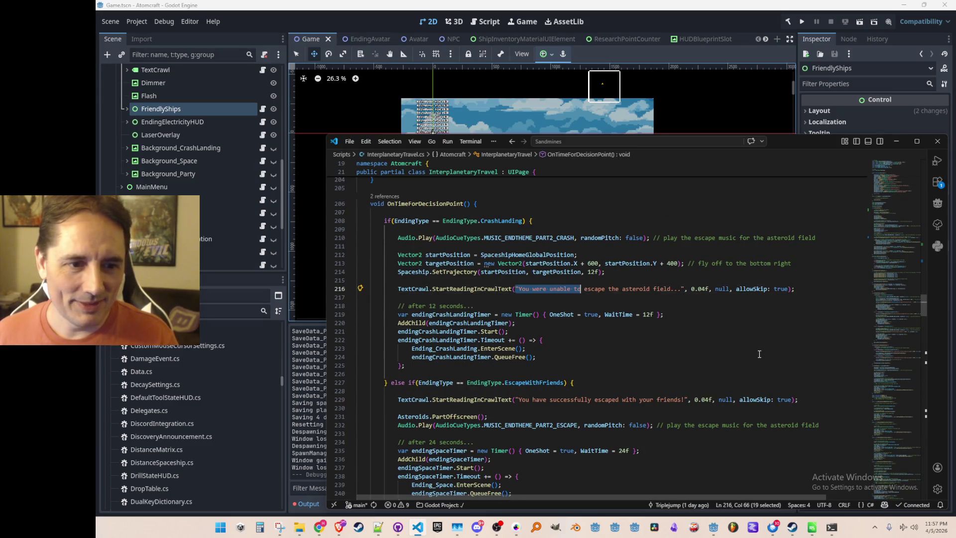
key(Home)
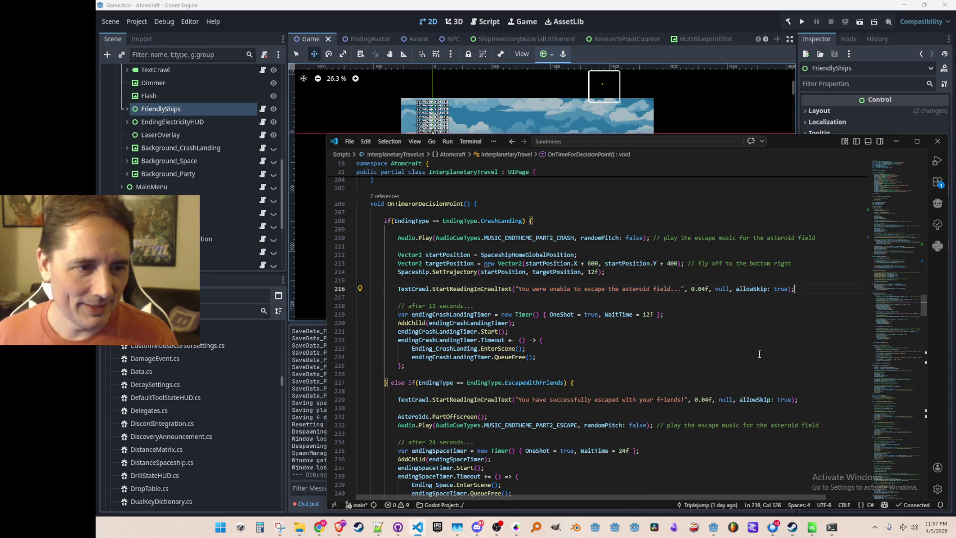
key(Up)
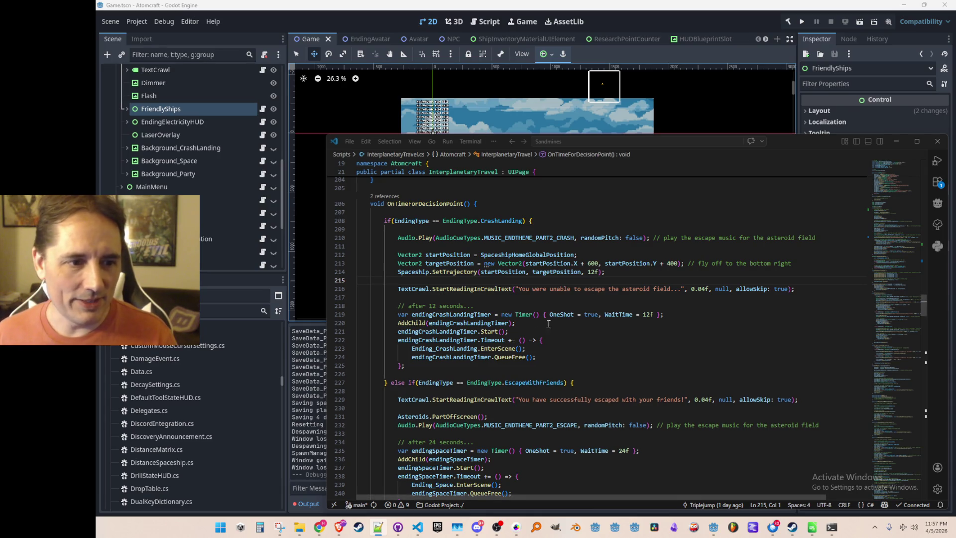
click(514, 289)
key(ctrl+shift+Right)
key(ctrl+shift+Right)
key(ctrl+shift+Right)
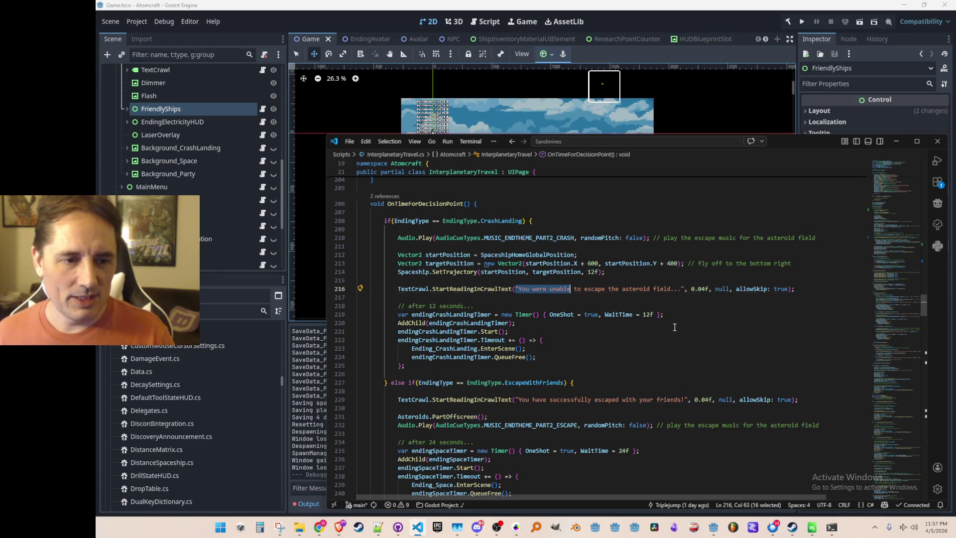
key(ctrl+shift+Right)
key(ctrl+shift+Right)
key(ctrl+shift+Right)
key(ctrl+x)
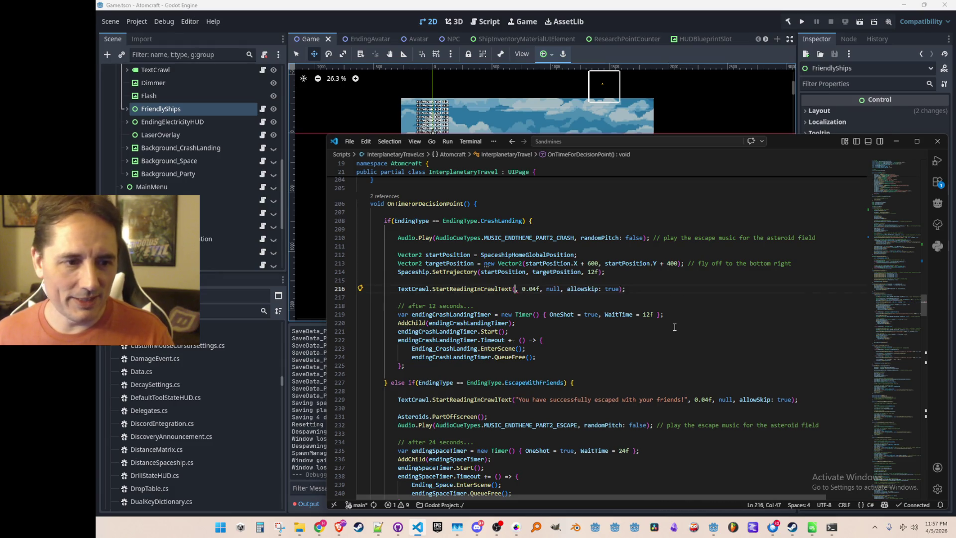
Paste it as a // comment above and change the argument to Tr("ENDING_CRASH_LANDING_PART_1").
key(Up)
key(Return)
key(Tab)
key(Tab)
text(//)
key(ctrl+v)
key(Tab)
key(Tab)
key(Tab)
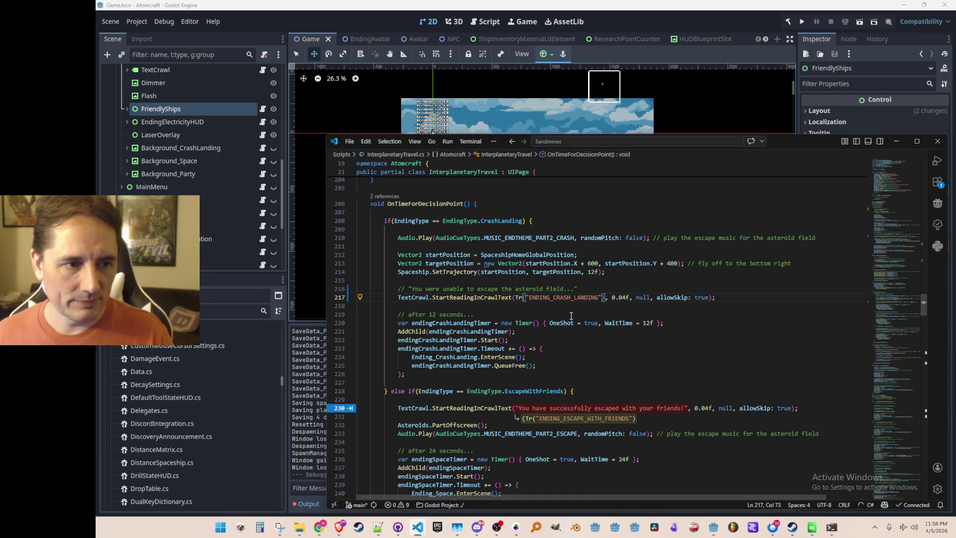
key(Down)
key(Down)
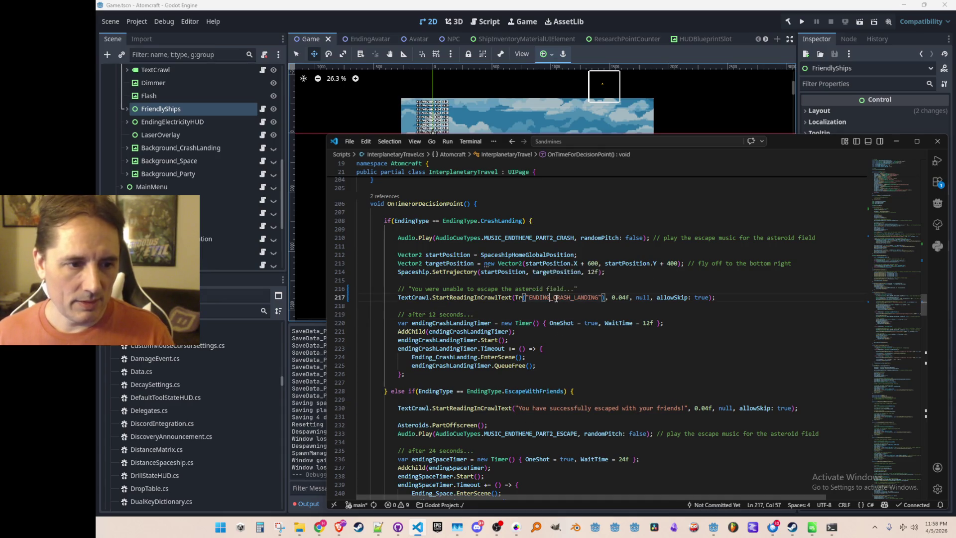
drag(553, 297, 599, 297)
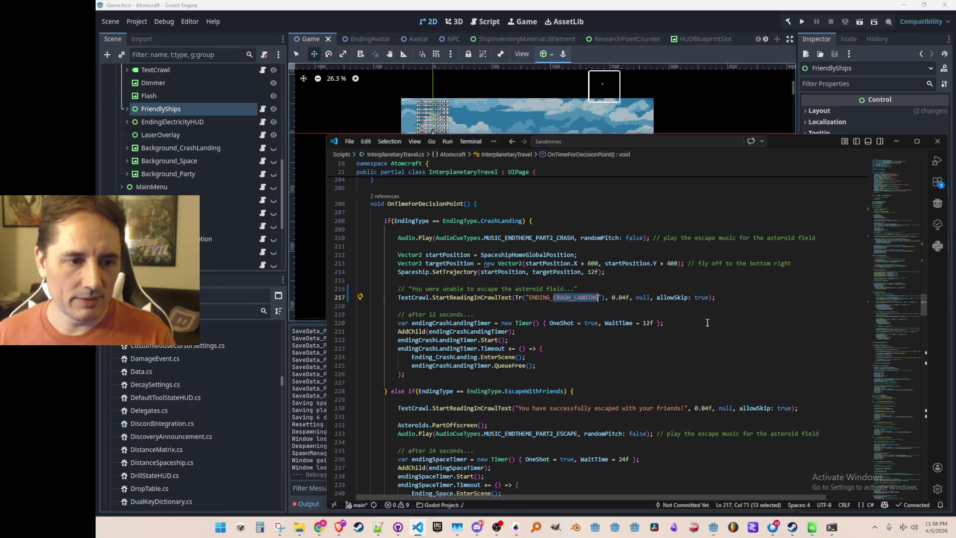
key(Right)
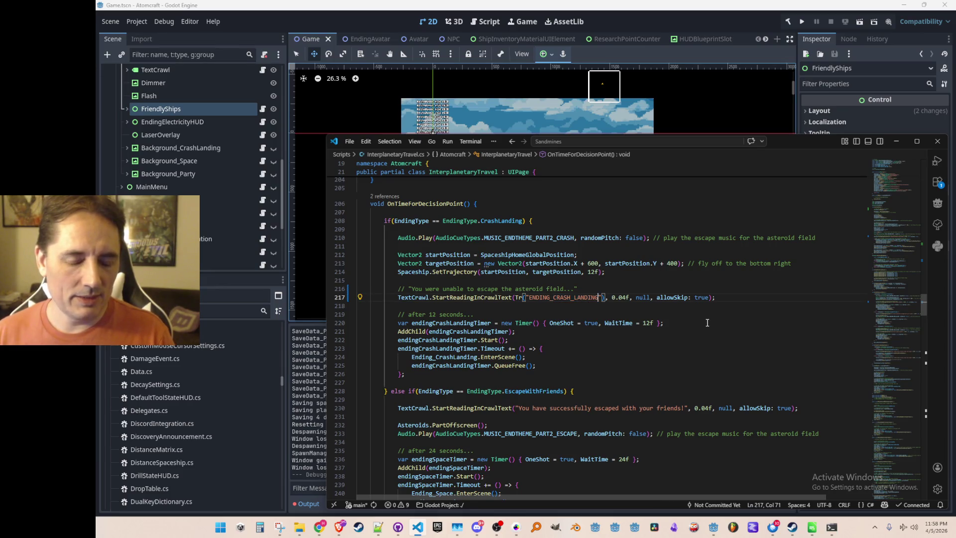
text(_PART_1"))
key(End)
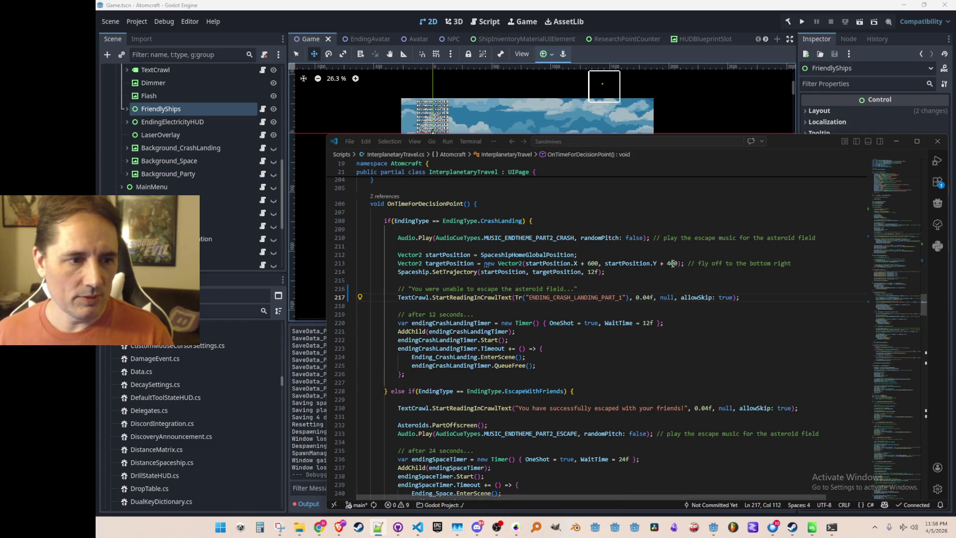
Replace the escape-with-friends sentence with the ENDING_ESCAPE_WITH_FRIENDS_PART_1 key, adding a // comment above.
scroll(622, 278, down, 3)
drag(514, 340, 529, 340)
key(shift+Right)
key(shift+Right)
key(shift+Right)
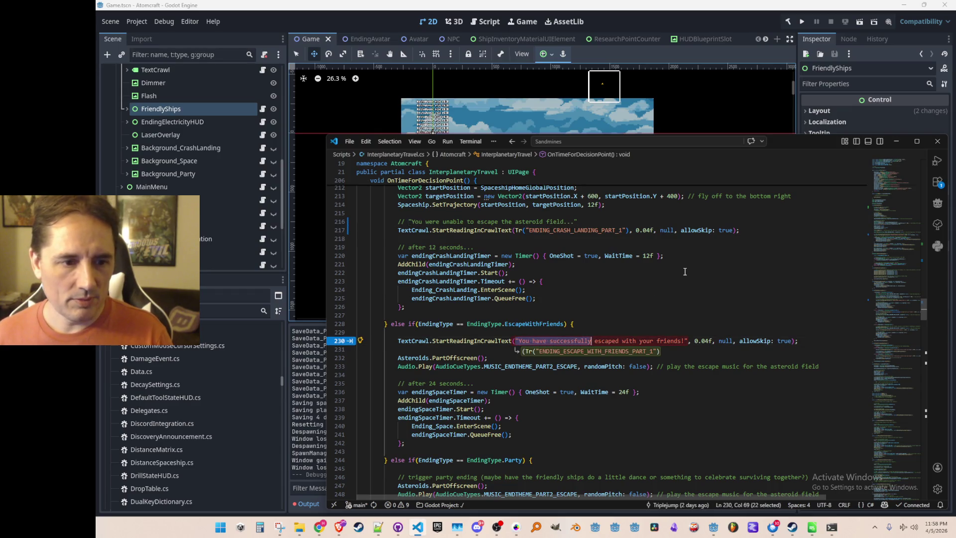
key(Tab)
key(Home)
key(Return)
key(Up)
text(//)
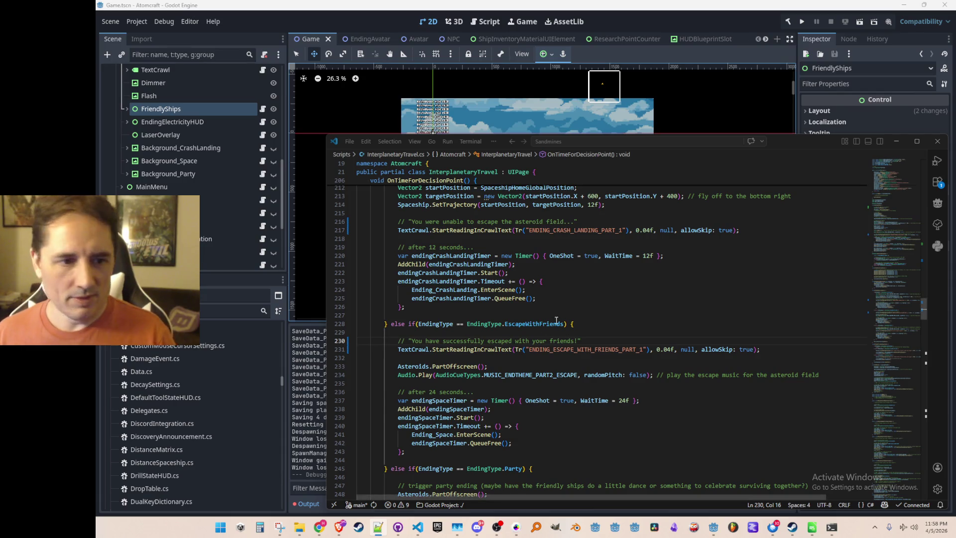
Move the "Everyone escaped together!" sentence into a // comment above the party crawl call.
scroll(619, 351, down, 5)
click(617, 331)
scroll(627, 339, down, 3)
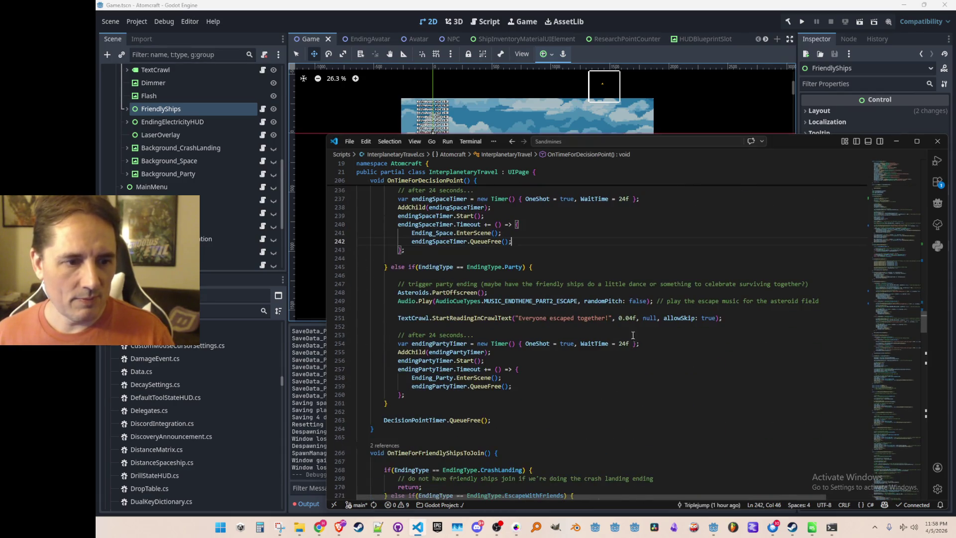
click(515, 317)
key(shift+Right)
key(shift+Right)
key(shift+Right)
key(ctrl+x)
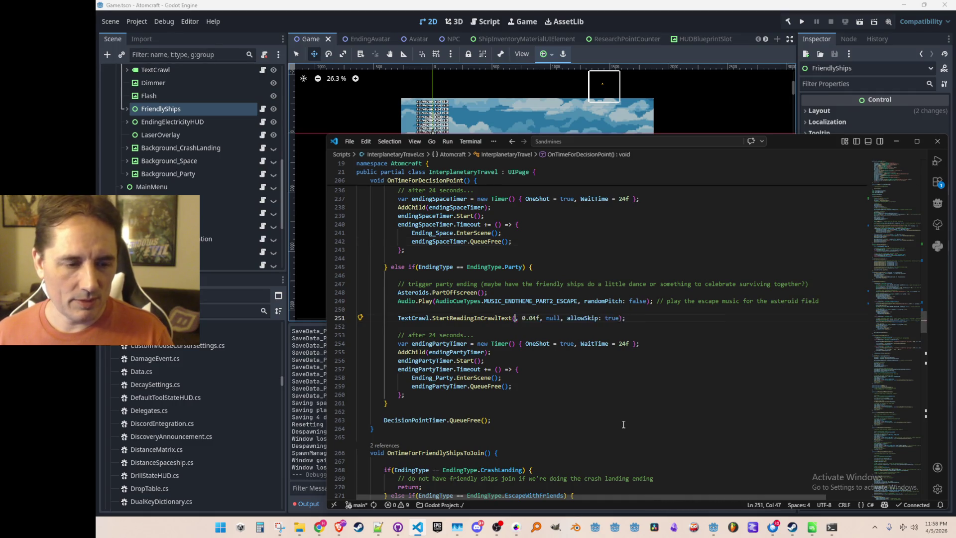
key(ctrl+shift+Return)
text(// ")
key(ctrl+v)
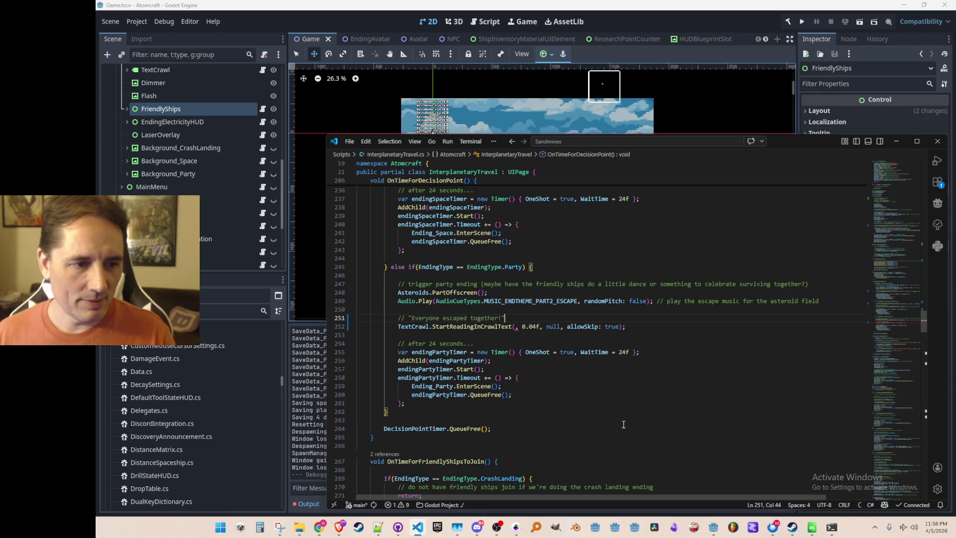
scroll(623, 424, up, 3)
text(!")
Fill the emptied party crawl argument with Tr("ENDING_PARTY_PART_1").
key(alt+Tab)
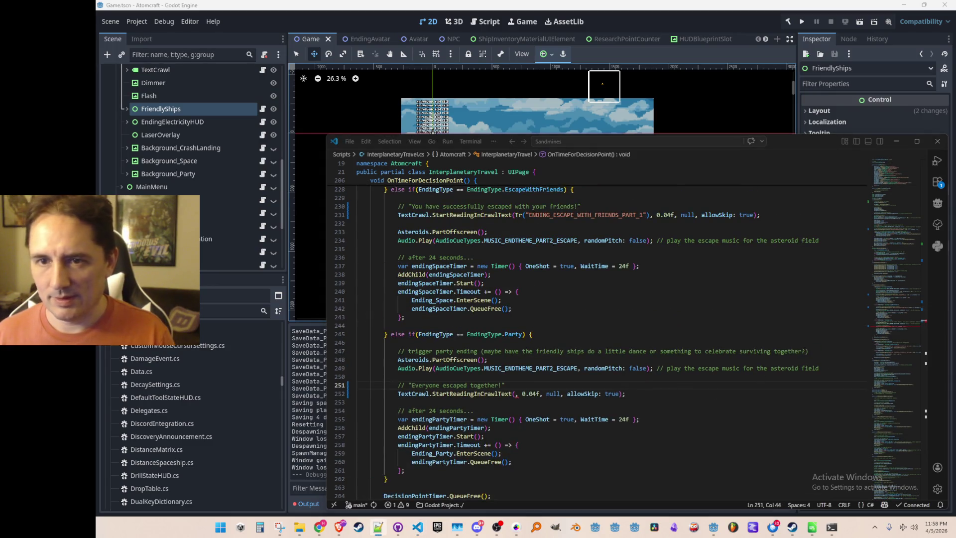
scroll(732, 299, up, 1)
scroll(732, 301, down, 1)
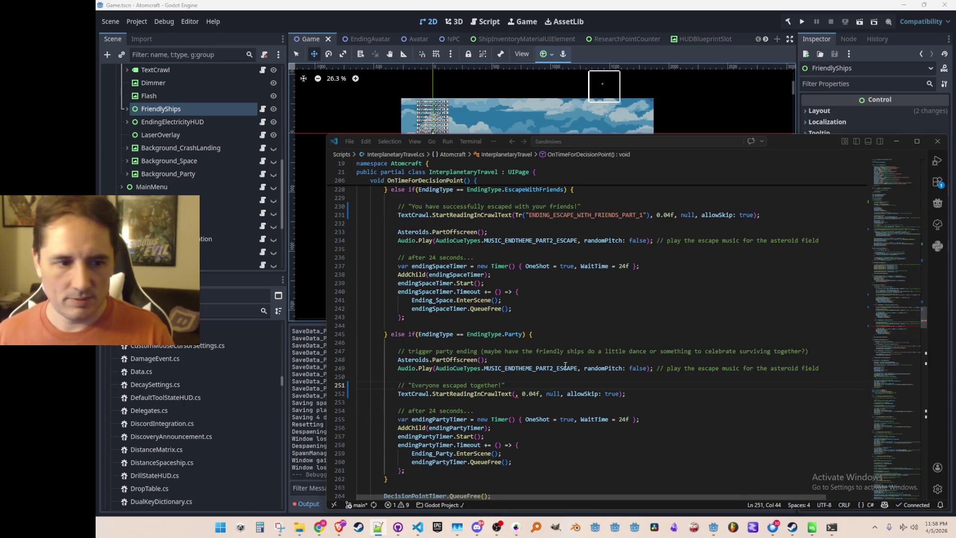
click(518, 395)
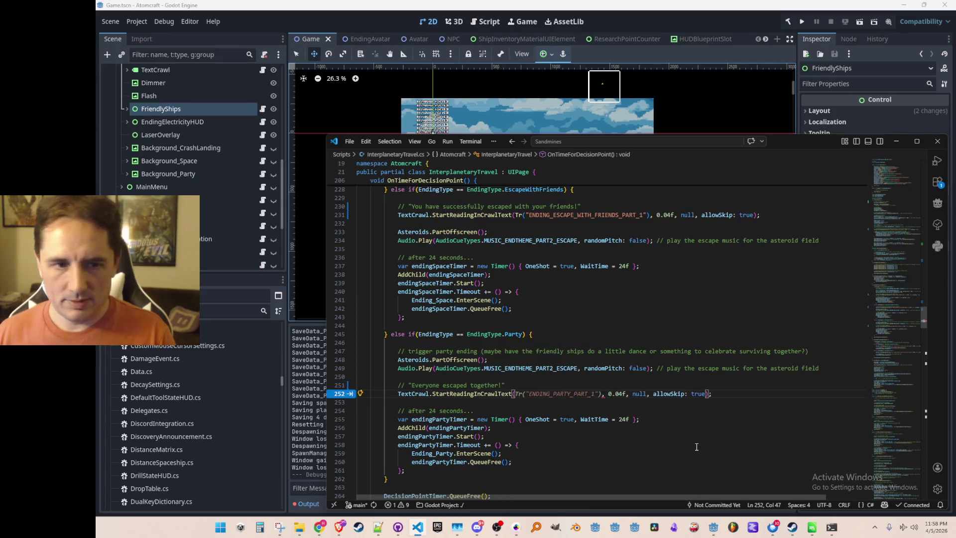
text(Tr()
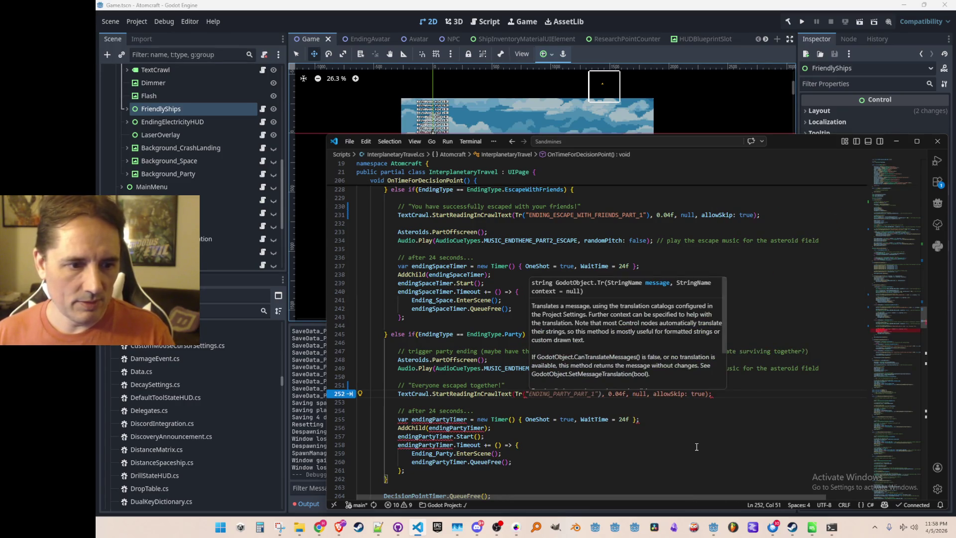
key(Tab)
key(Escape)
Check the English comment and the Tr call on line 252.
key(ctrl+Left)
key(ctrl+shift+Right)
key(Up)
key(Home)
key(Home)
key(Down)
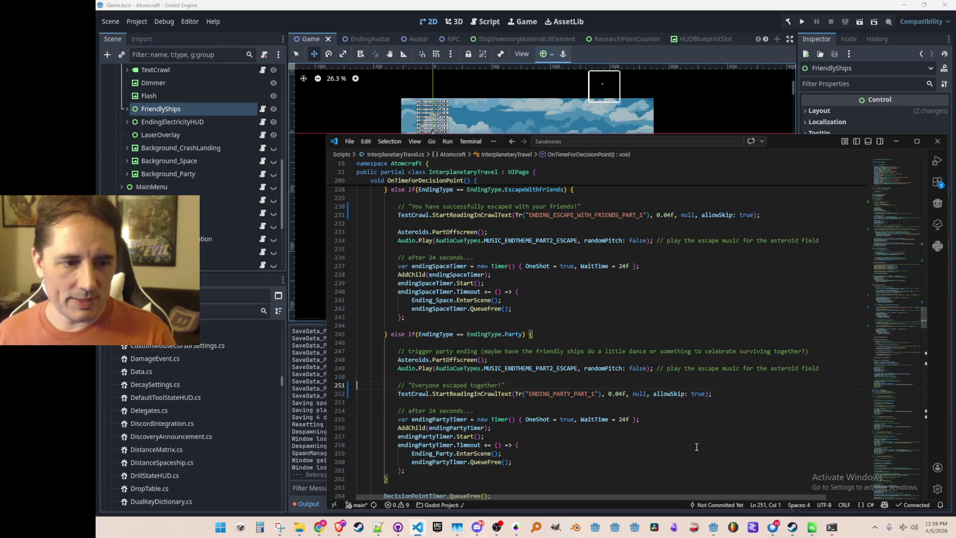
key(ctrl+Right)
key(ctrl+Right)
key(ctrl+Right)
key(ctrl+shift+Right)
key(Up)
key(Home)
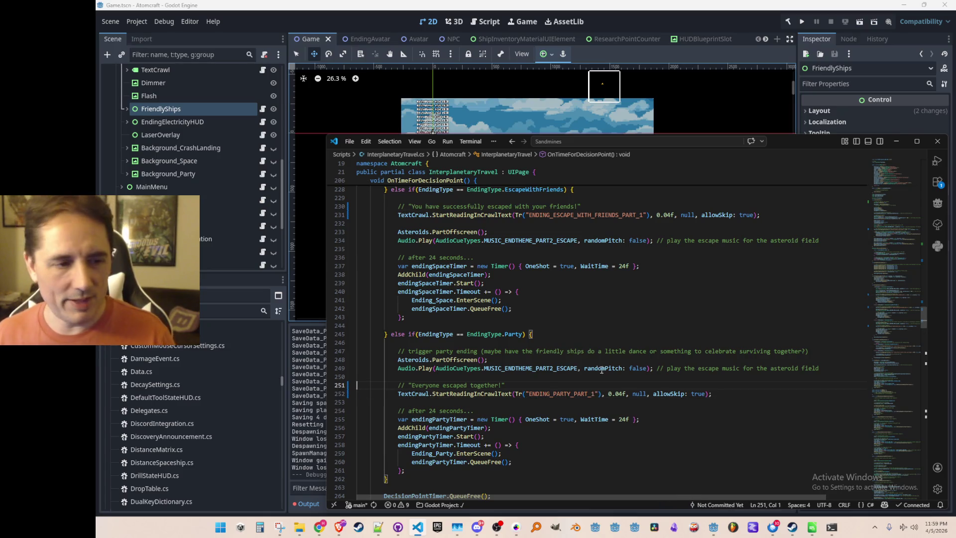
scroll(601, 369, down, 2)
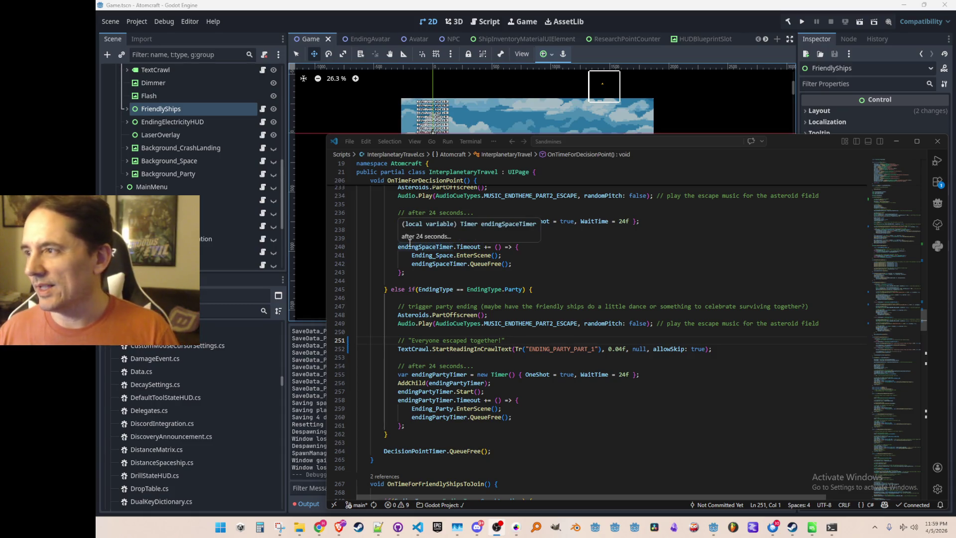
scroll(498, 269, down, 2)
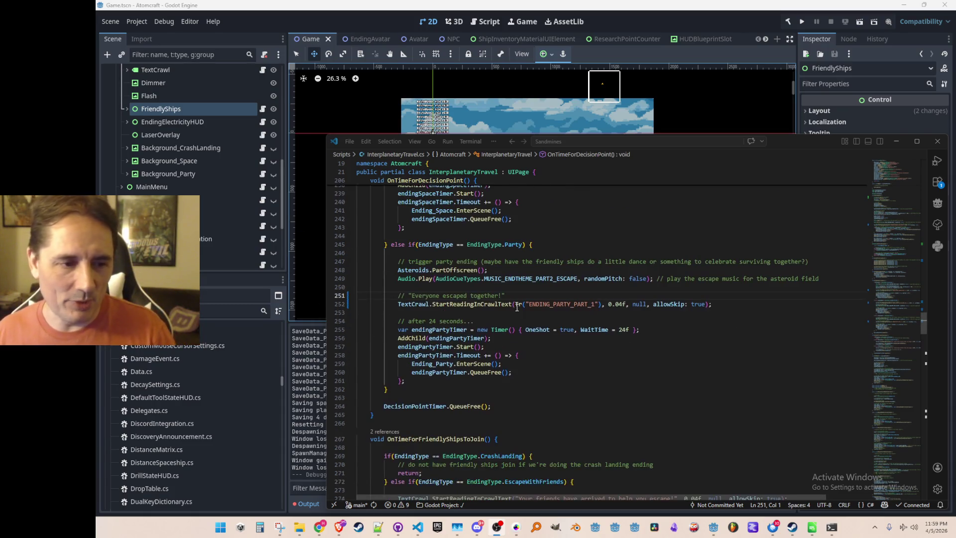
Replace the first friends-arrived crawl string literal with a Tr() call.
click(515, 312)
scroll(557, 324, down, 9)
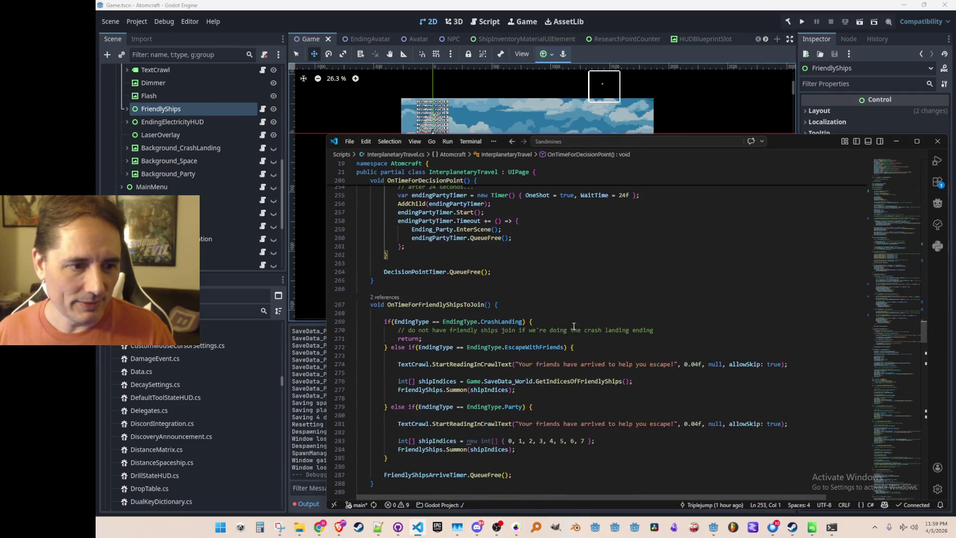
scroll(588, 338, up, 1)
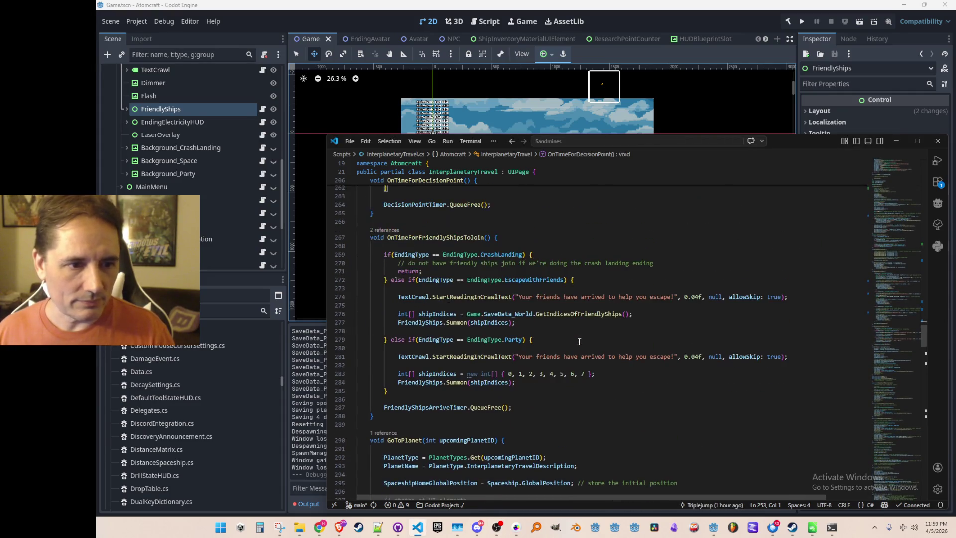
click(535, 297)
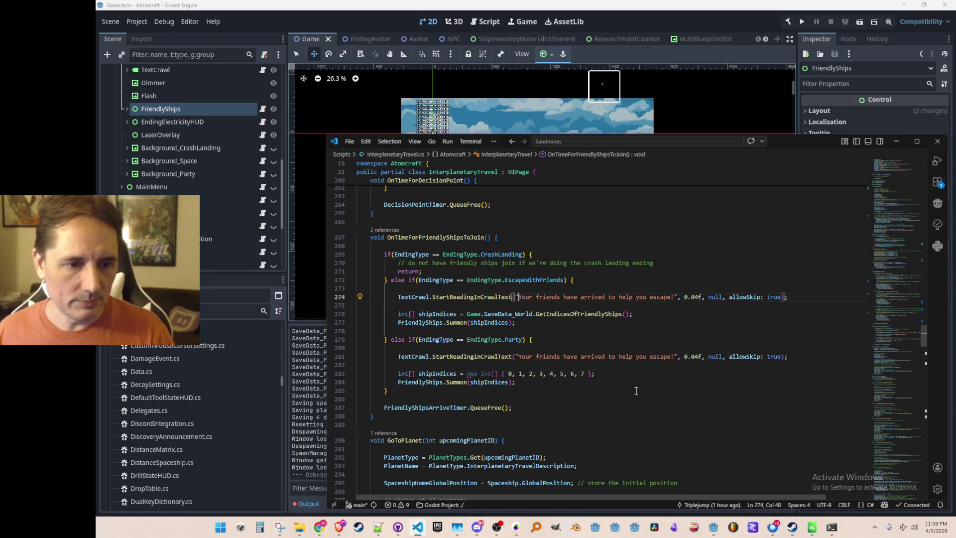
key(ctrl+shift+Right)
key(ctrl+shift+Right)
key(ctrl+shift+Right)
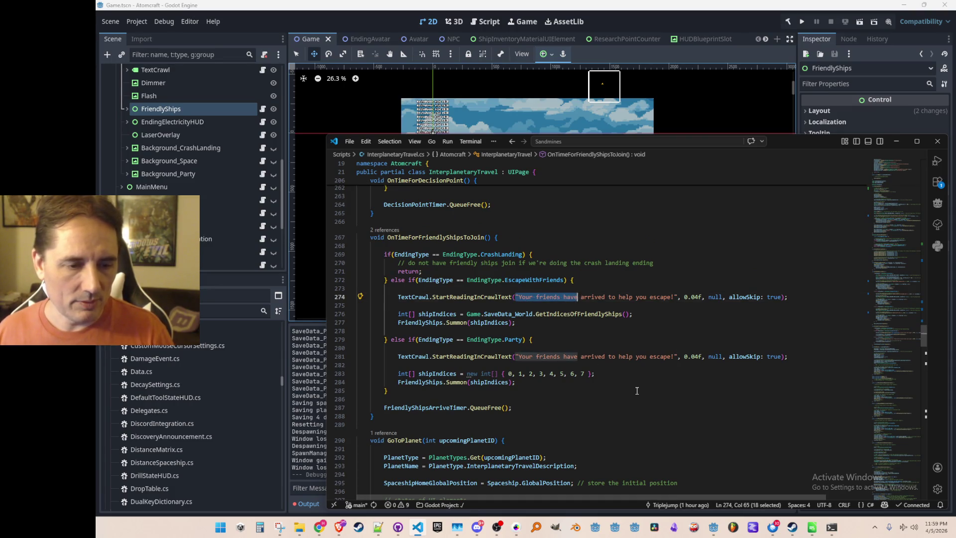
key(shift+Right)
key(shift+Right)
key(BackSpace)
text(Tr)
key(Escape)
text(()
key(ctrl+v)
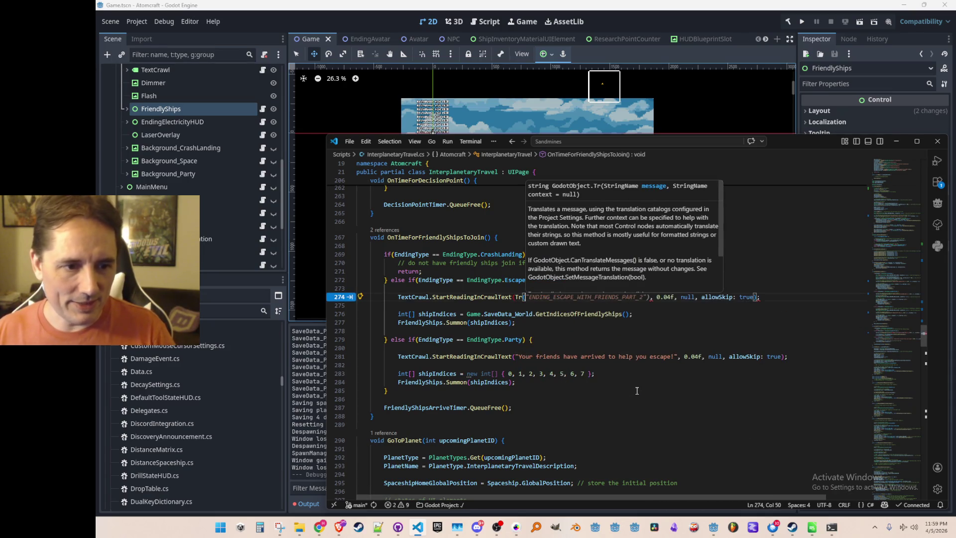
text())
Keep the original friends-arrived sentence as an indented // comment above the call.
key(Escape)
key(Home)
key(Home)
key(ctrl+v)
key(Return)
key(Up)
key(Tab)
key(Tab)
key(Tab)
text(//)
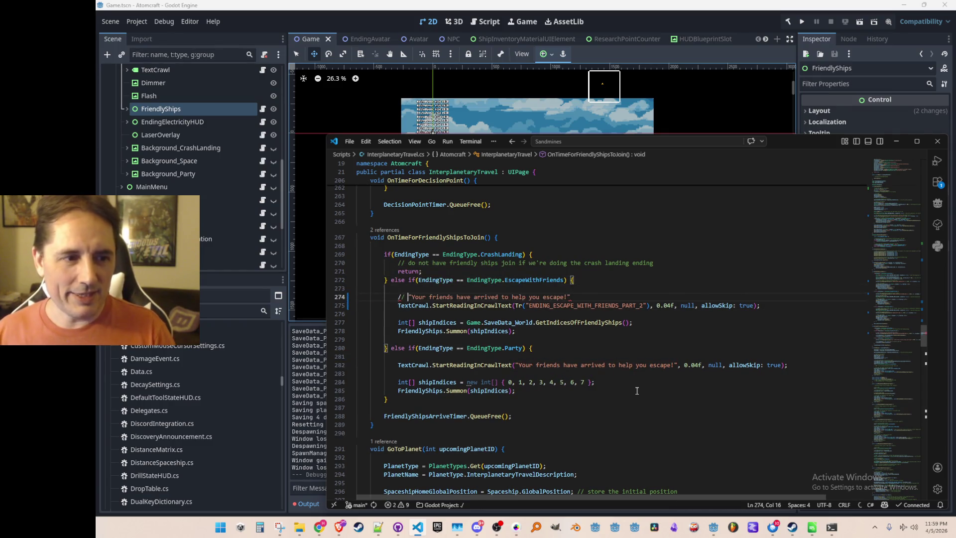
key(End)
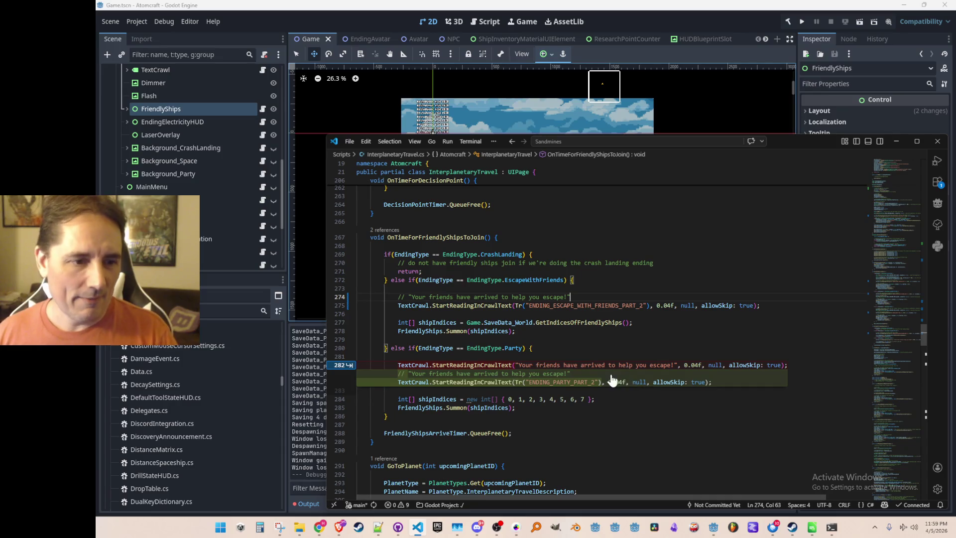
Point both crawl calls, including the former ENDING_PARTY_PART_2 one, at ENDING_FRIENDS_ARRIVE.
key(Tab)
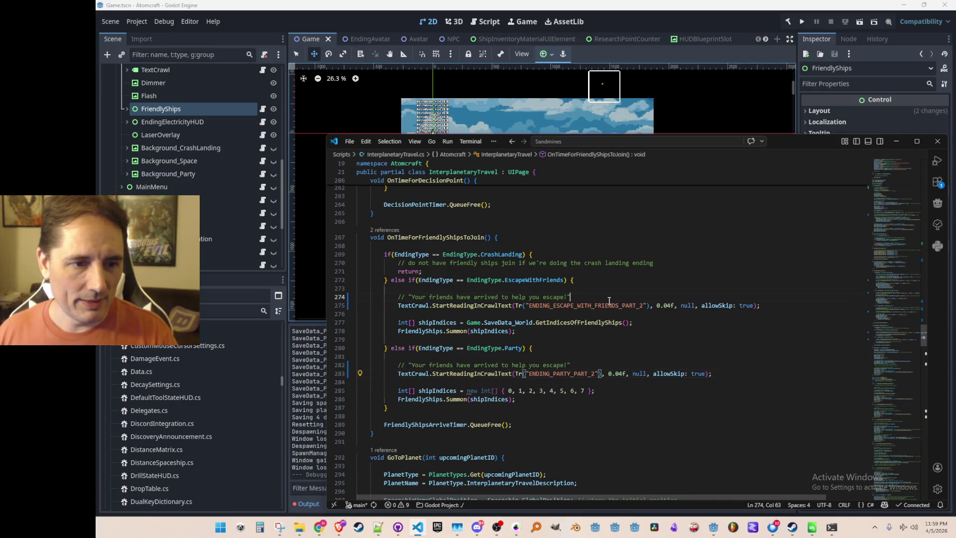
double_click(607, 305)
key(Right)
key(BackSpace)
key(BackSpace)
key(BackSpace)
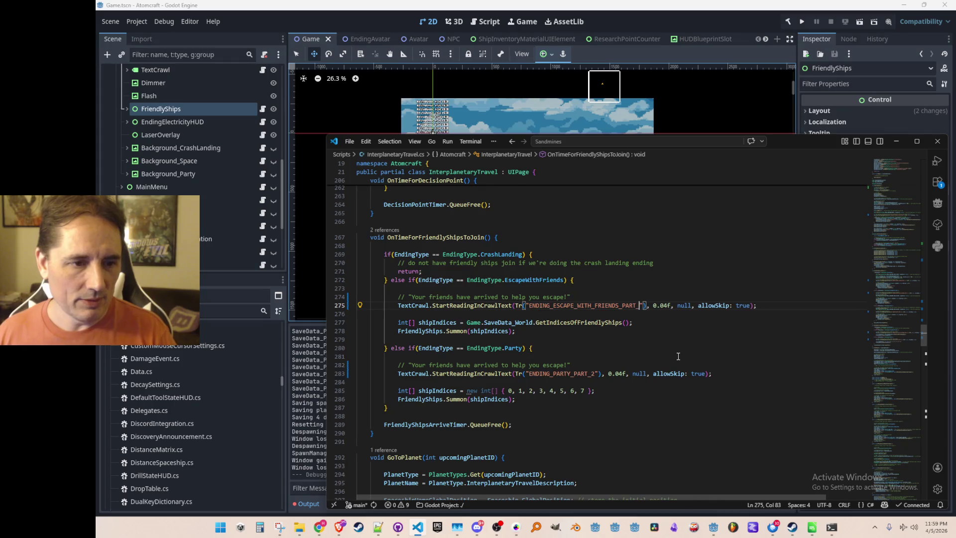
key(BackSpace)
key(BackSpace)
key(BackSpace)
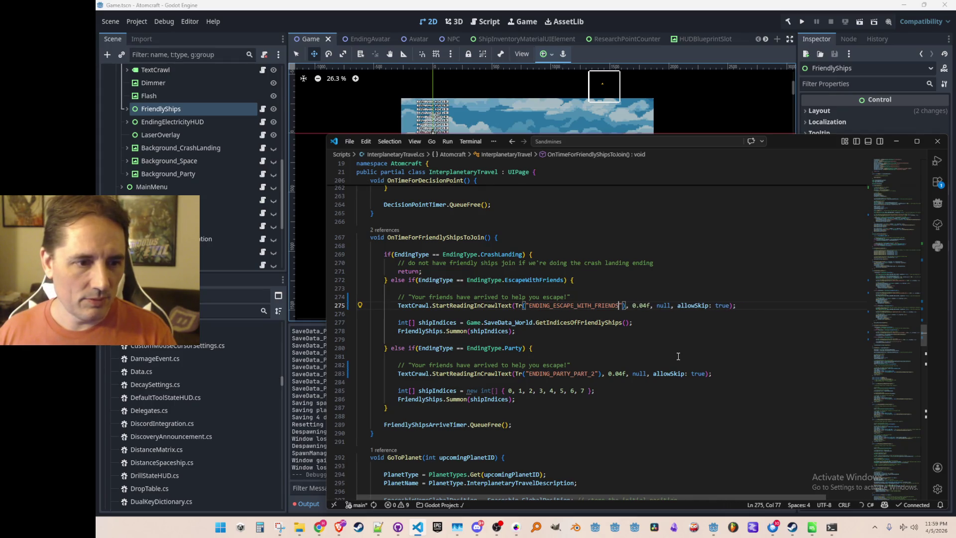
text(_FRIENDS_)
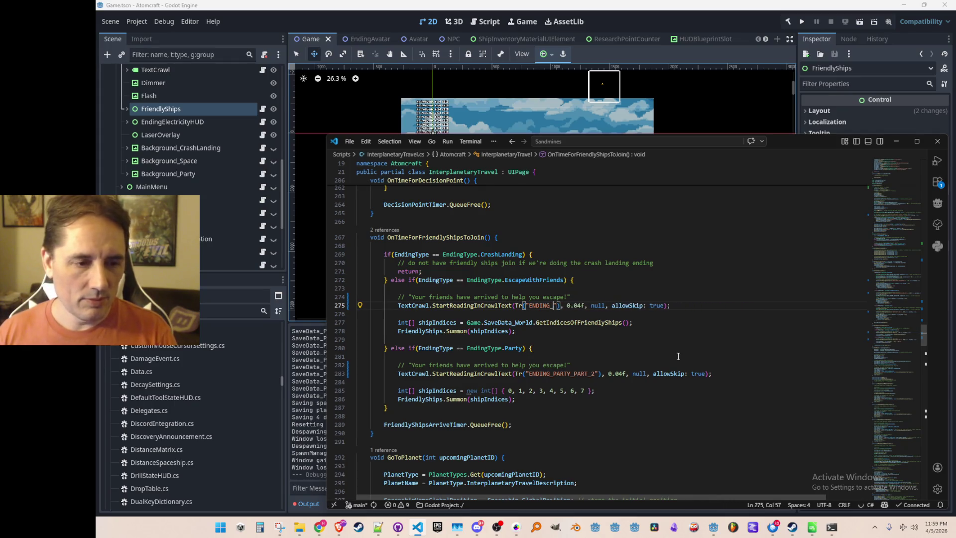
key(Tab)
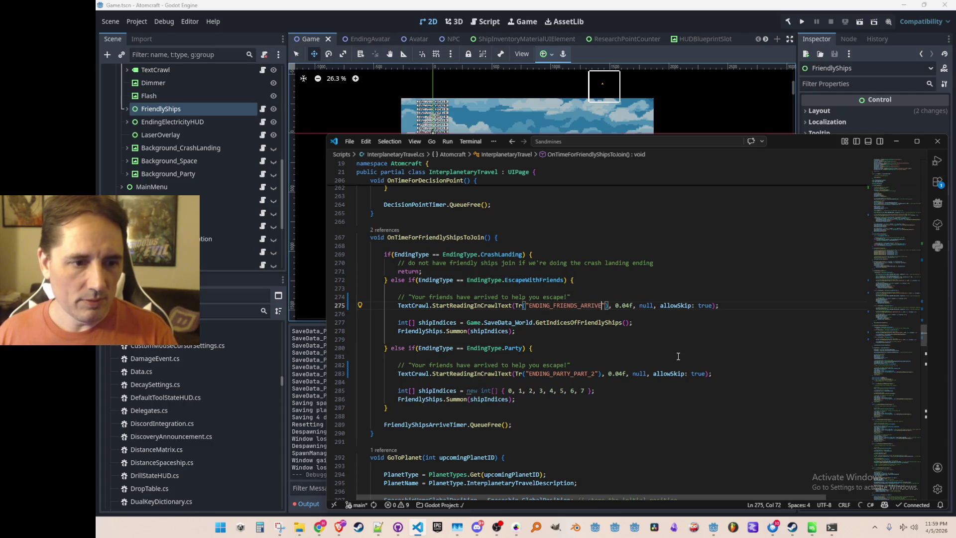
double_click(590, 374)
text(ENDING_FRIENDS_ARRIVE)
Select the friends-arrived sentence in the comment line.
key(Up)
key(Up)
key(Up)
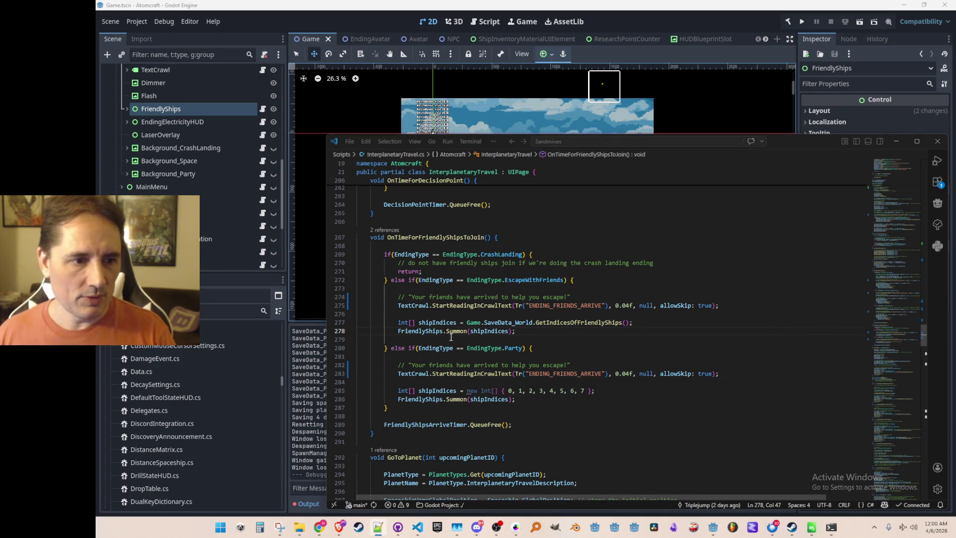
click(410, 297)
drag(407, 297, 570, 297)
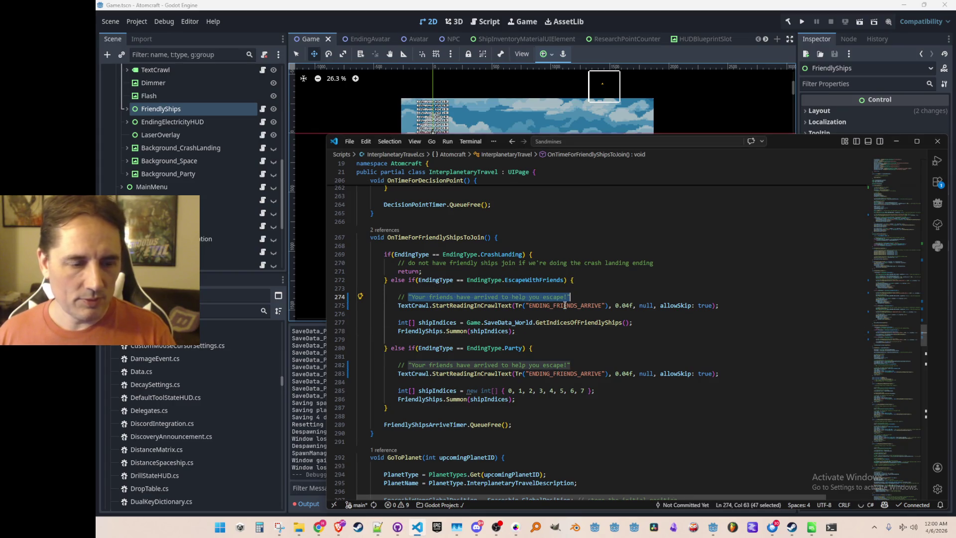
key(alt+Tab)
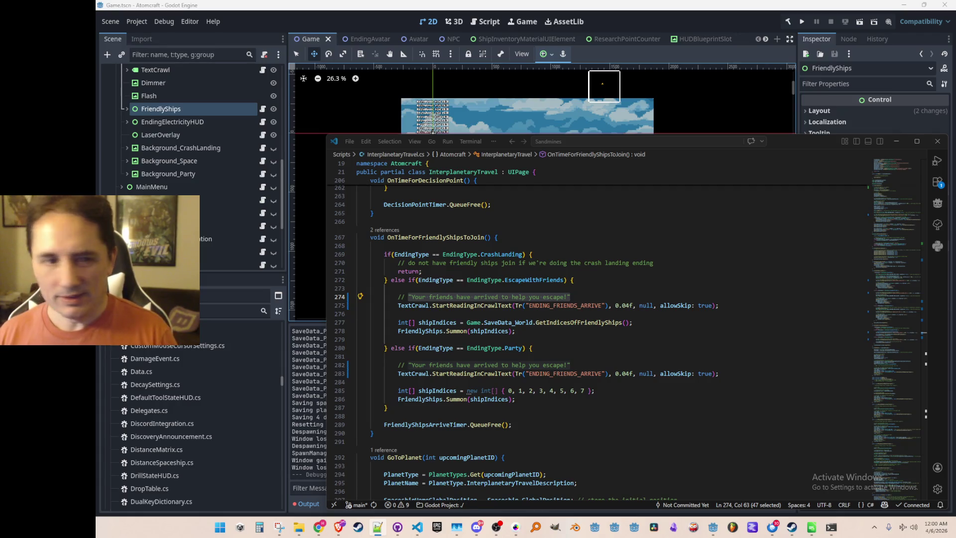
click(765, 296)
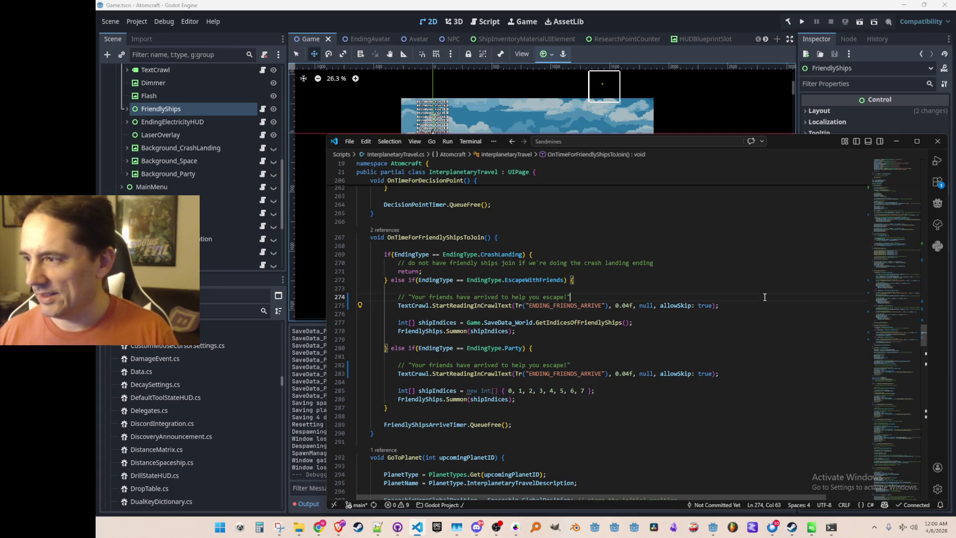
Review the converted comment lines around line 276 of InterplanetaryTravel.cs.
scroll(753, 280, down, 1)
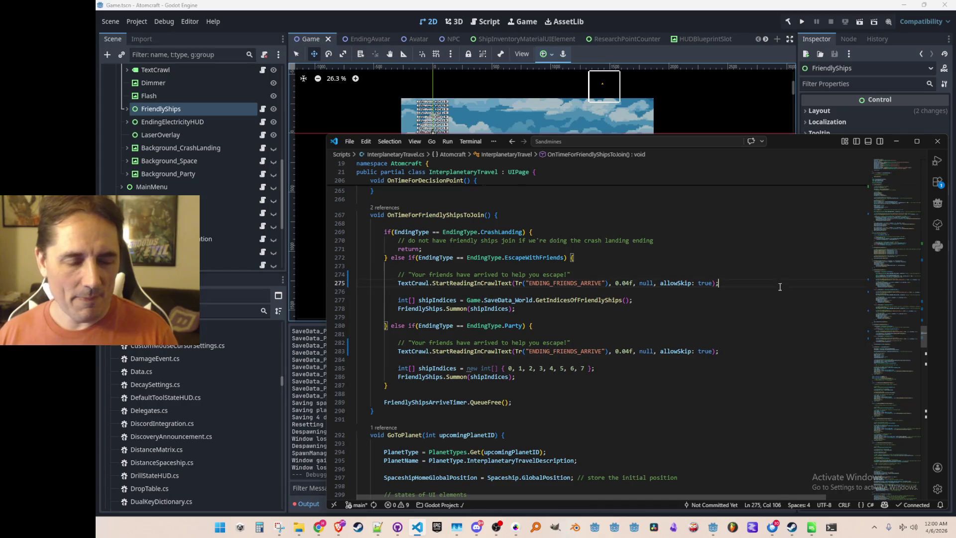
key(Down)
key(Home)
key(Home)
key(Up)
key(Down)
key(Down)
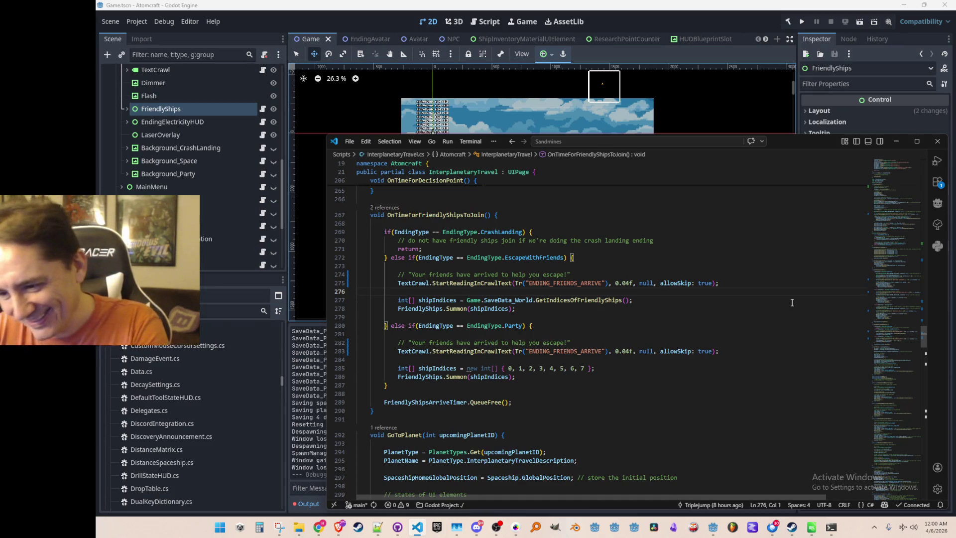
key(Up)
key(Down)
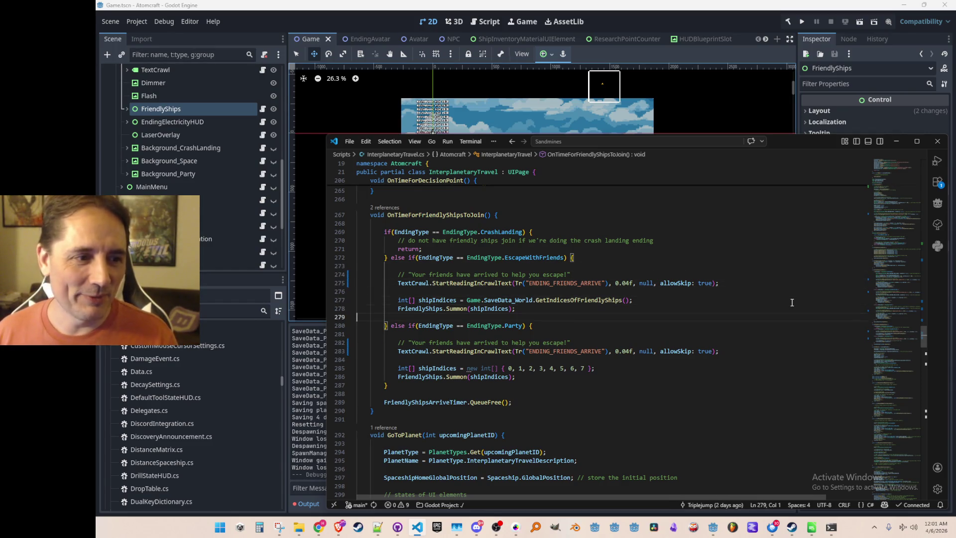
key(Down)
key(Up)
key(Up)
key(Up)
key(Down)
key(Down)
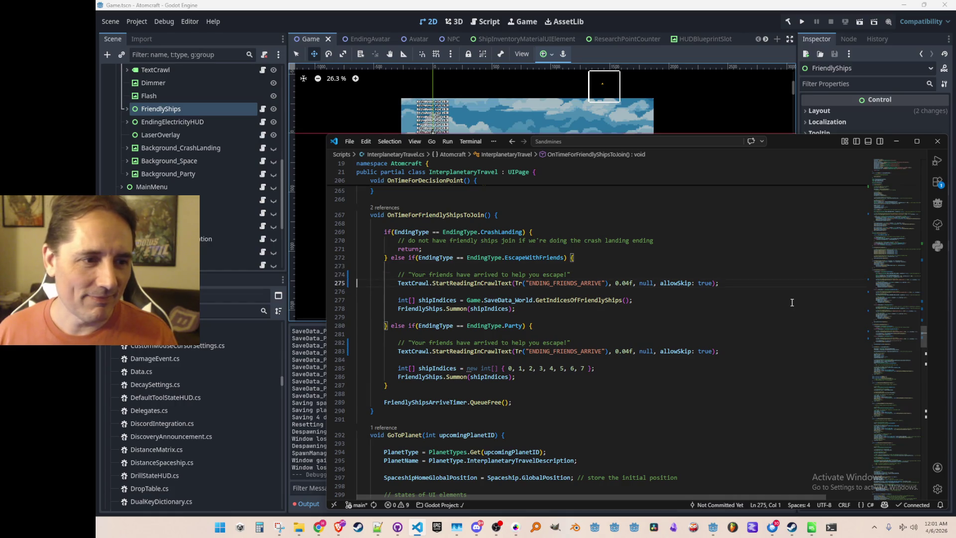
Scroll through the rest of InterplanetaryTravel.cs and bring up Quick Open file search.
scroll(806, 287, down, 20)
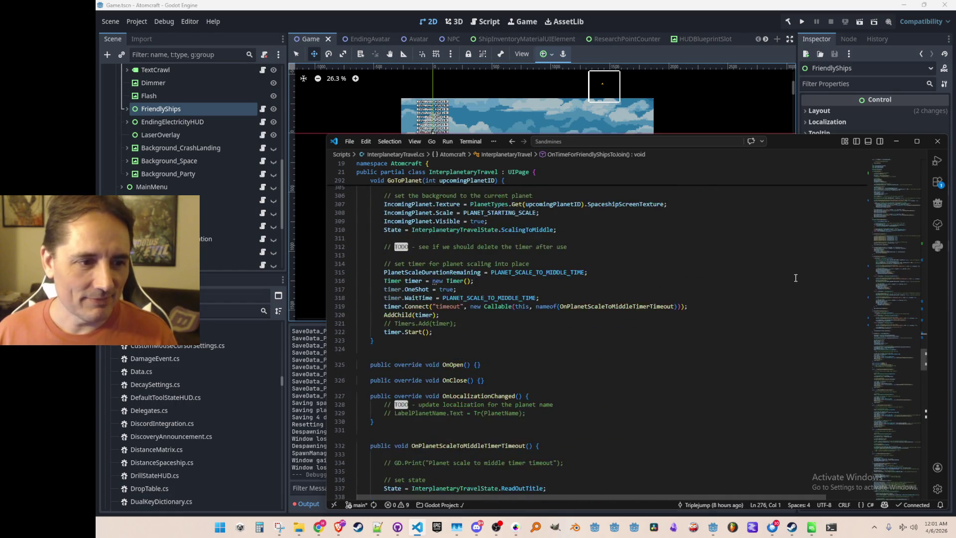
scroll(795, 287, down, 20)
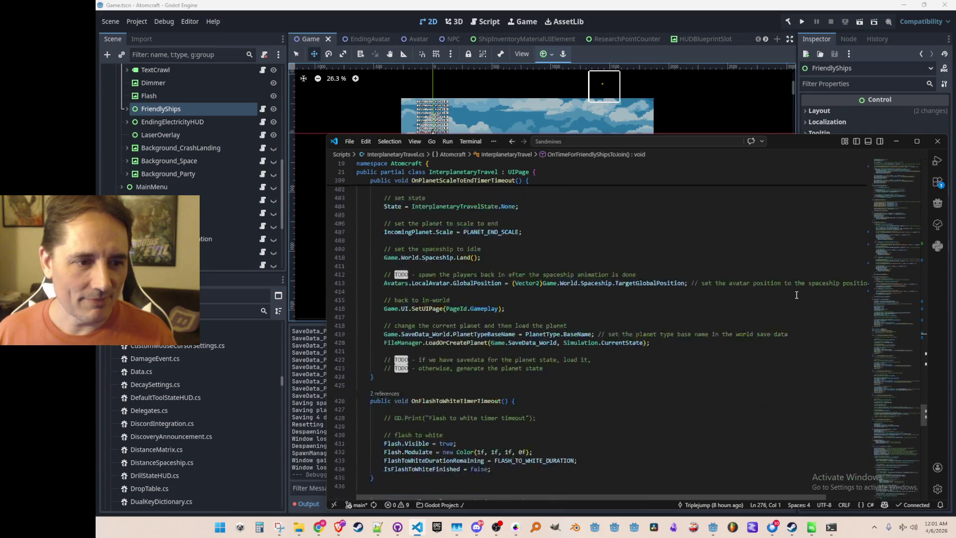
scroll(791, 314, up, 20)
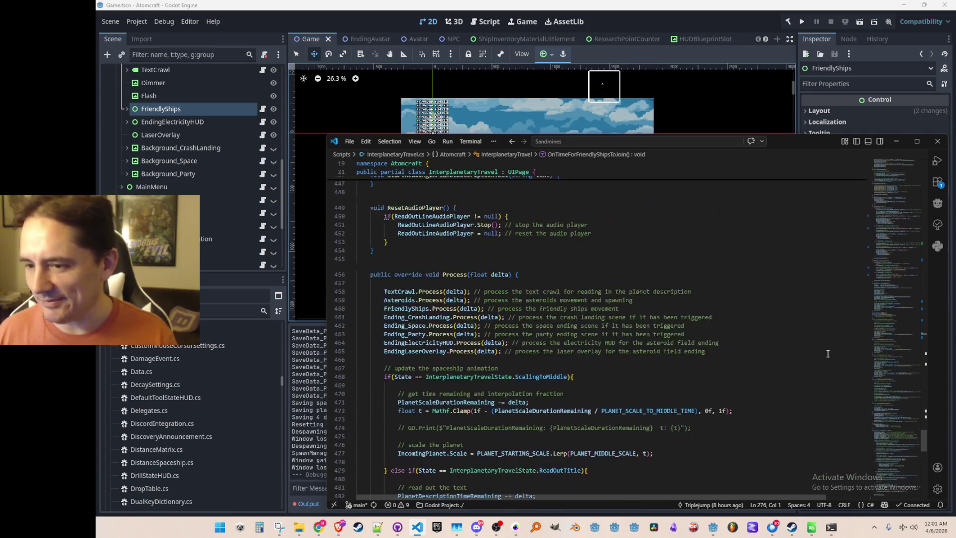
double_click(785, 236)
scroll(784, 239, up, 5)
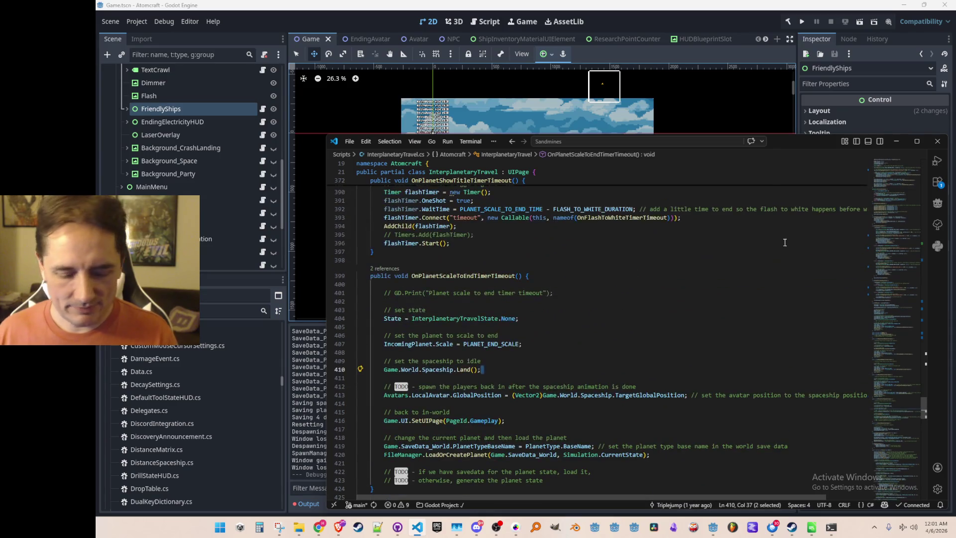
key(ctrl+p)
Search 'Ending' in Quick Open and open Ending_Party.cs.
text(Ending_)
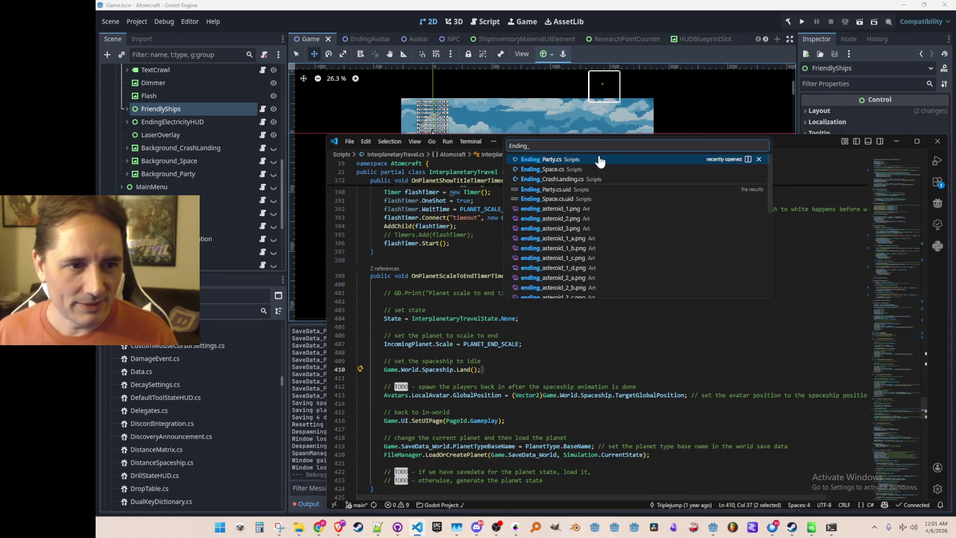
click(542, 170)
scroll(685, 277, up, 5)
scroll(722, 284, down, 13)
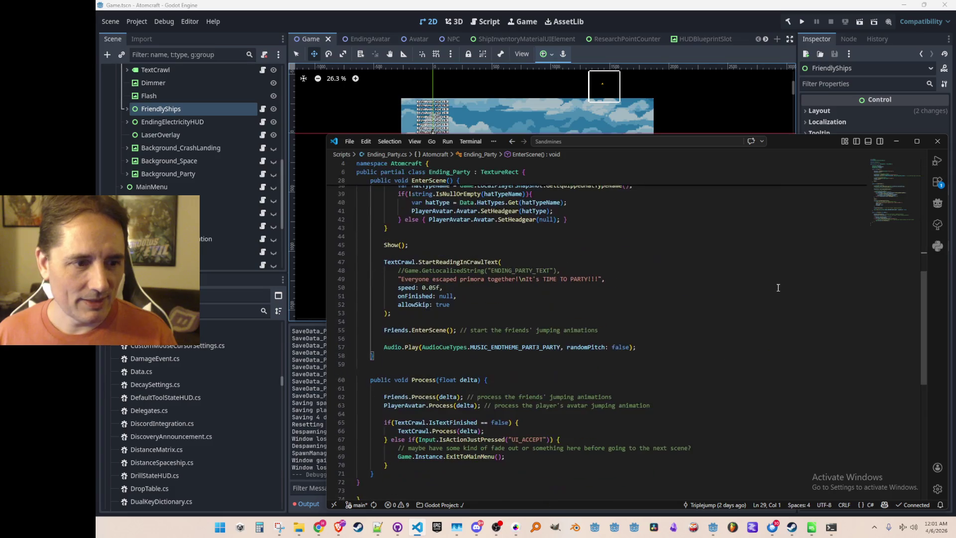
scroll(756, 266, up, 2)
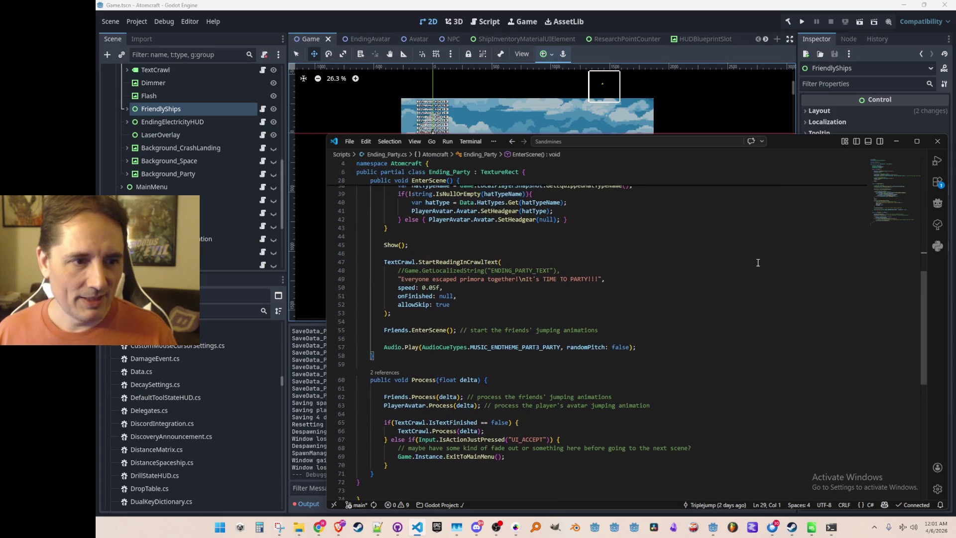
Delete the commented-out GetLocalizedString line from the party ending's crawl call.
click(784, 277)
key(Down)
key(Down)
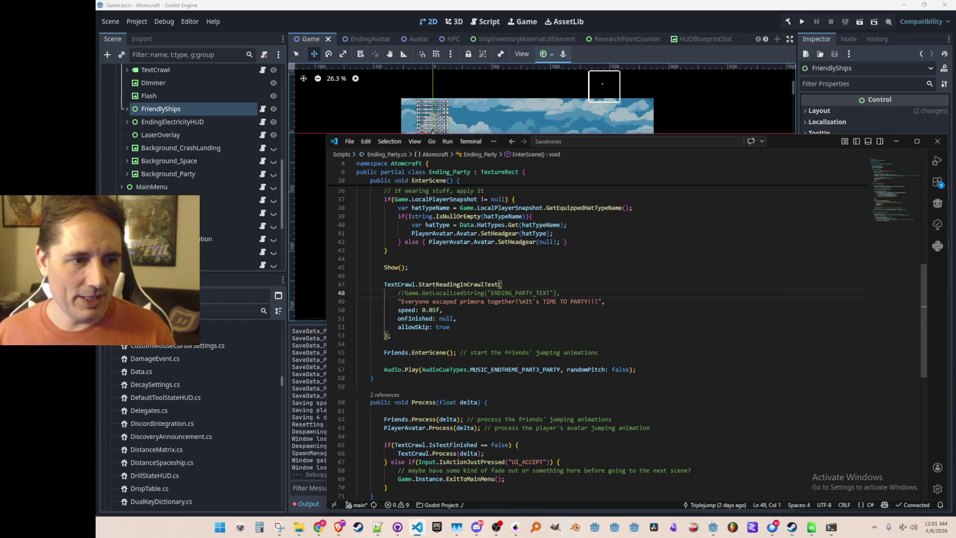
key(End)
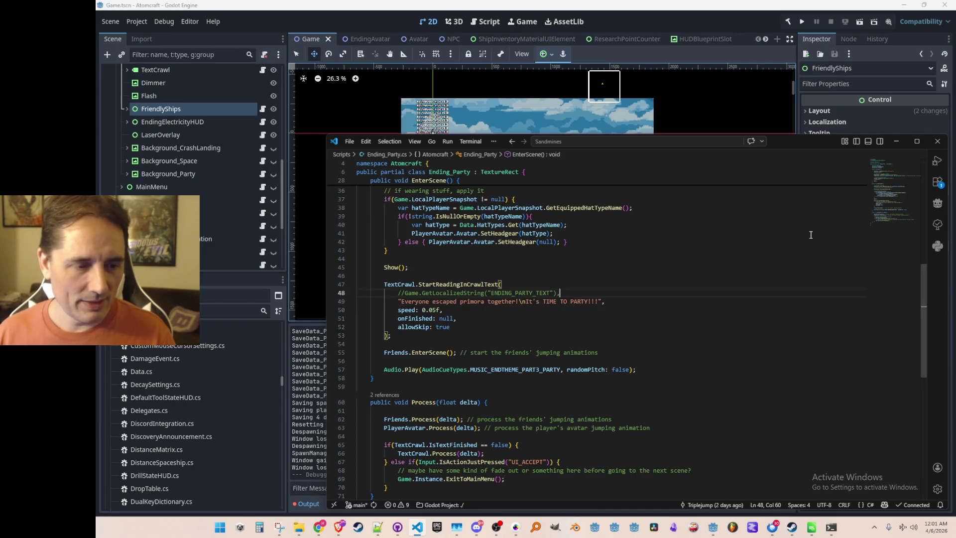
key(shift+Home)
key(End)
key(shift+Up)
key(BackSpace)
key(Up)
Replace the party crawl's English string with Tr("ENDING_PARTY_..."), then switch to Ending_Space.cs.
key(Down)
key(Down)
key(shift+End)
key(shift+Left)
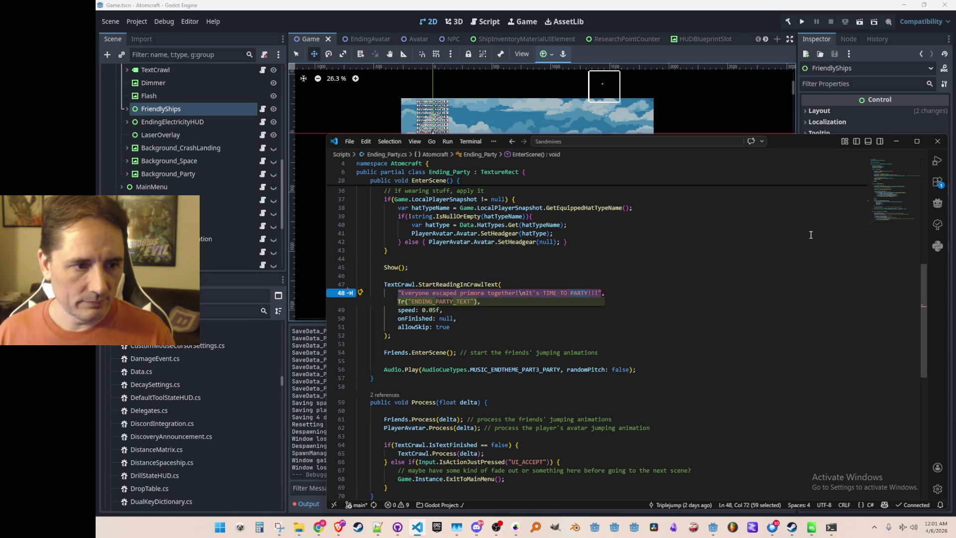
key(BackSpace)
text(Tr()
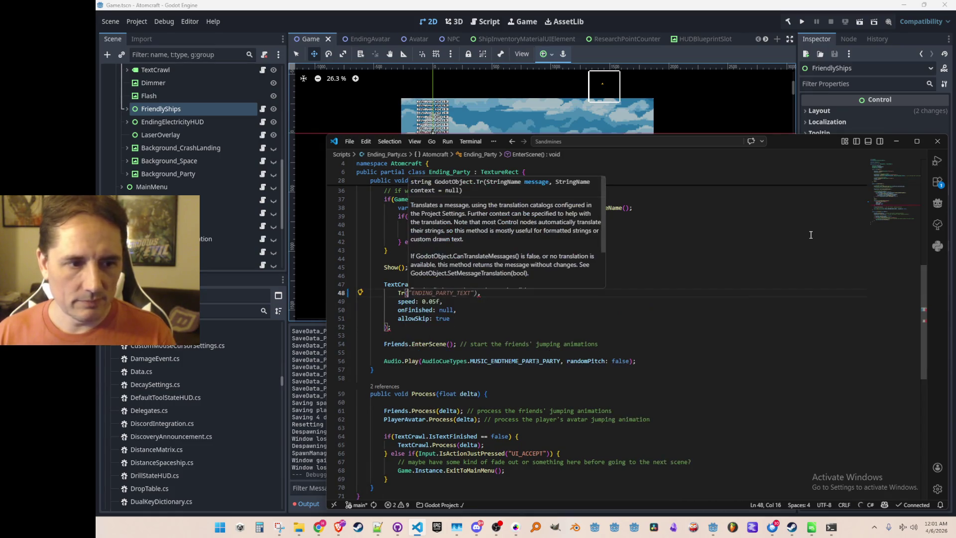
text("ENDING_PART)
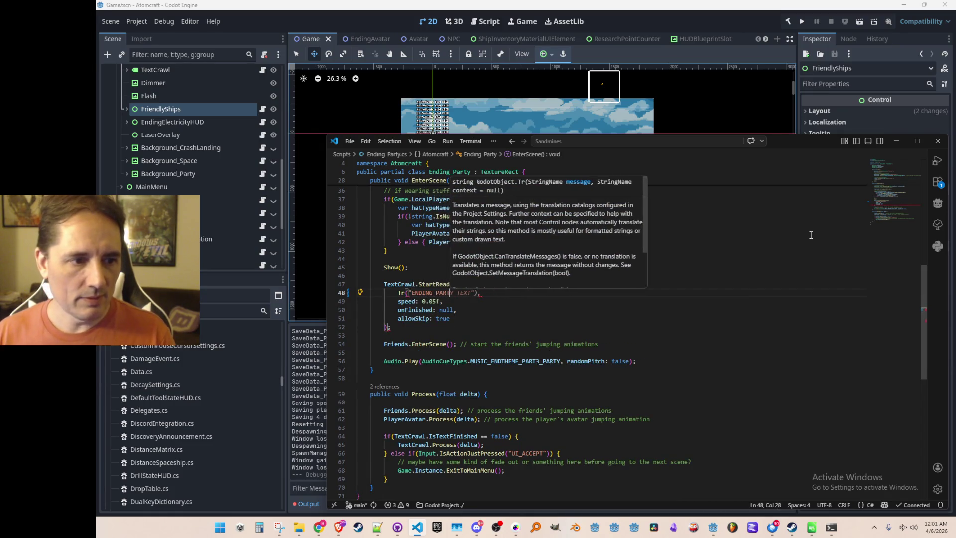
key(Tab)
key(ctrl+Tab)
key(shift+alt+Right)
Move the space ending's English string into a comment above and insert the suggested Tr() key.
key(ctrl+x)
key(Up)
key(Home)
key(Home)
key(ctrl+v)
key(Return)
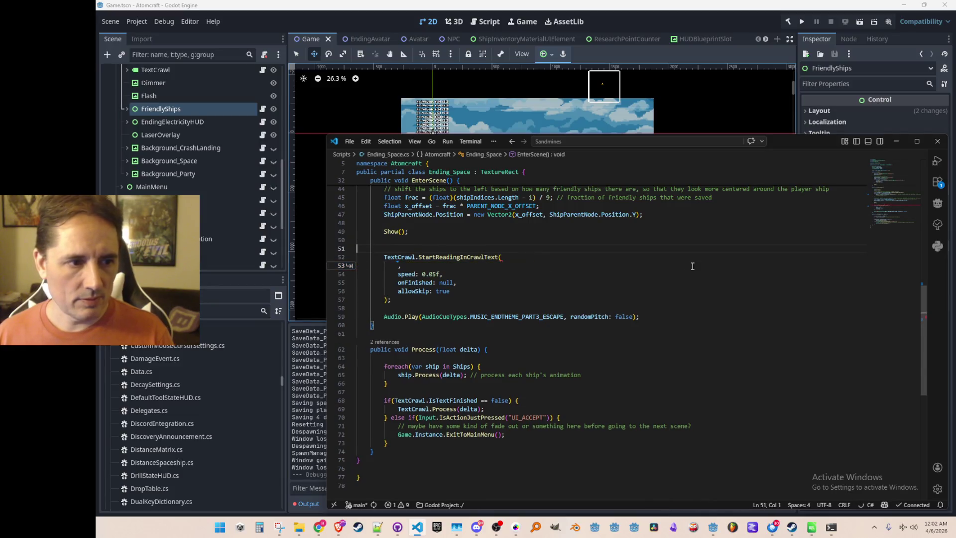
key(Tab)
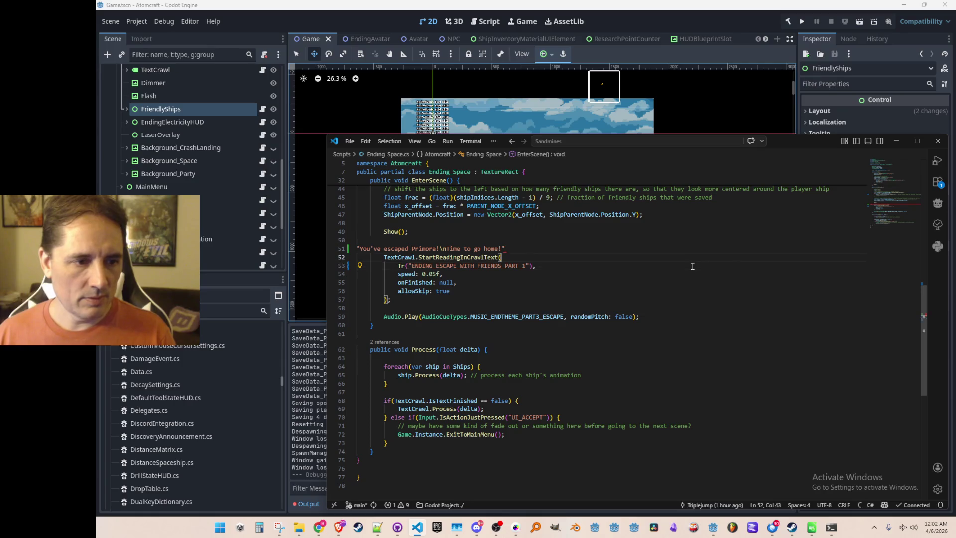
key(Up)
key(Up)
key(Home)
key(ctrl+slash)
key(Tab)
key(Tab)
Rename the key suffix PART_1 to CODA, giving ENDING_ESCAPE_WITH_FRIENDS_CODA.
key(Down)
key(Down)
key(ctrl+Right)
key(ctrl+Right)
key(ctrl+Right)
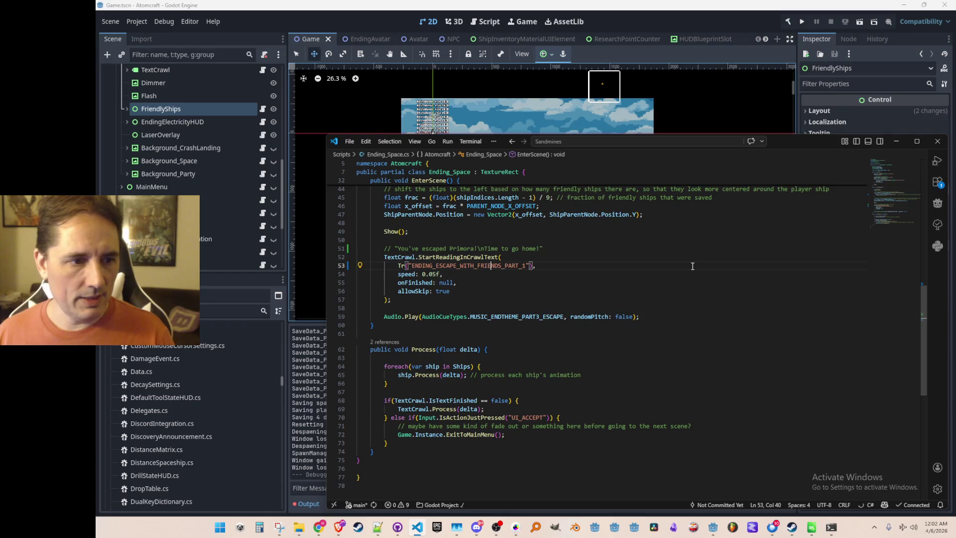
key(ctrl+shift+Right)
text(CODA)
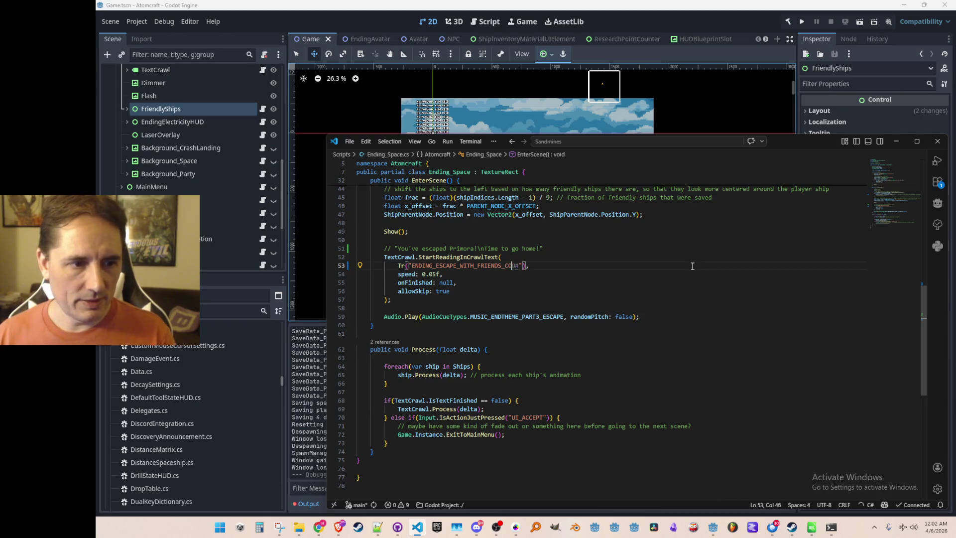
key(ctrl+shift+Left)
click(692, 266)
Copy the space ending's English comment text.
key(alt+Tab)
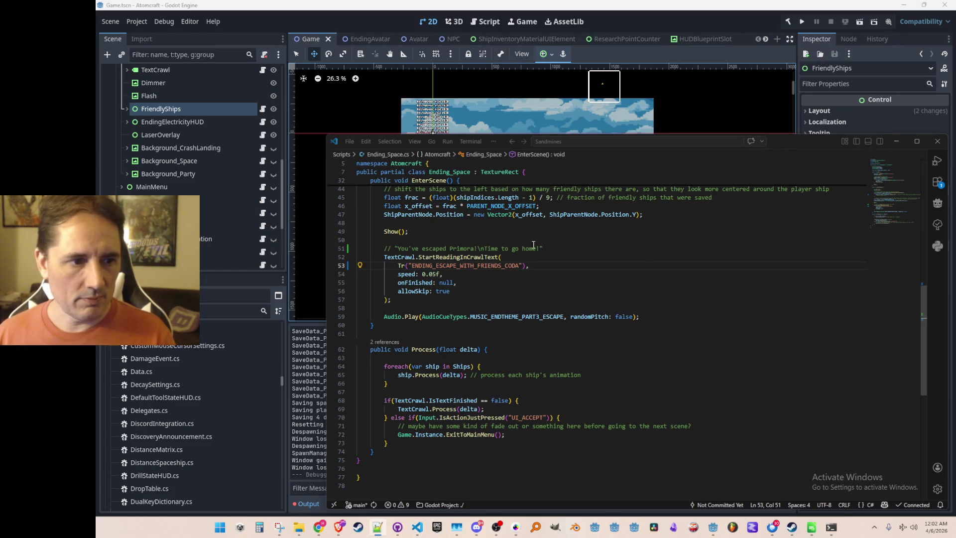
click(563, 247)
key(Home)
key(ctrl+Right)
key(shift+End)
key(ctrl+c)
key(Right)
Search Quick Open for 'Ending_' to list the remaining ending scripts.
key(alt+Tab)
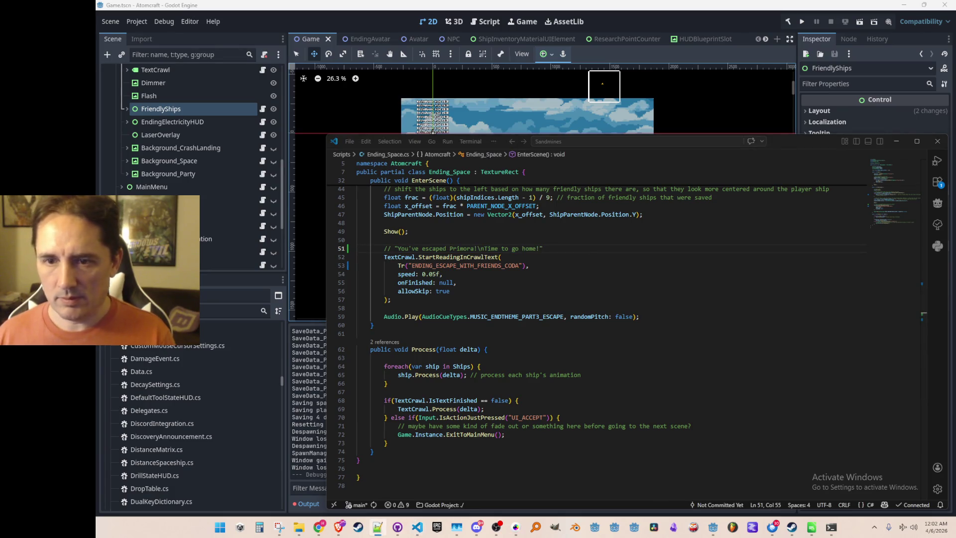
click(796, 236)
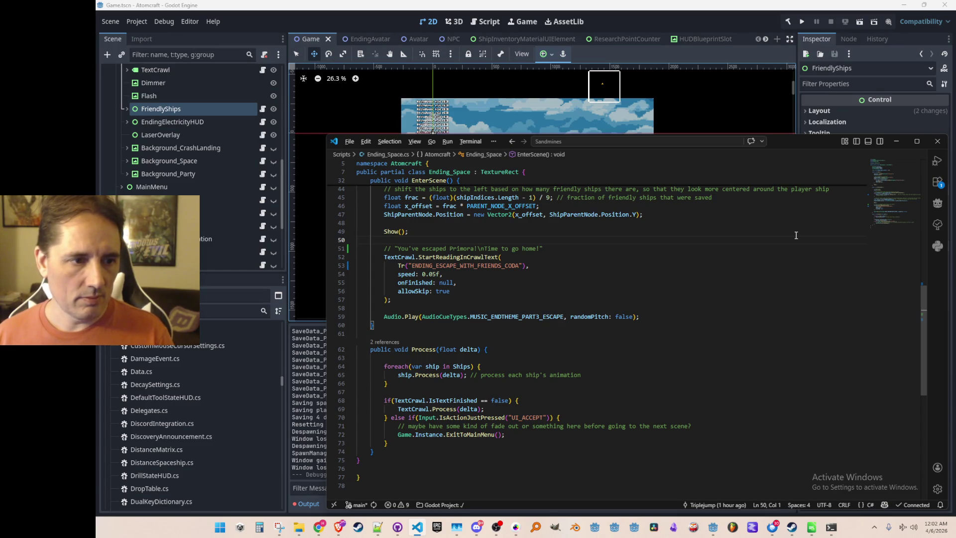
scroll(795, 235, up, 4)
key(ctrl+p)
text(Ending_)
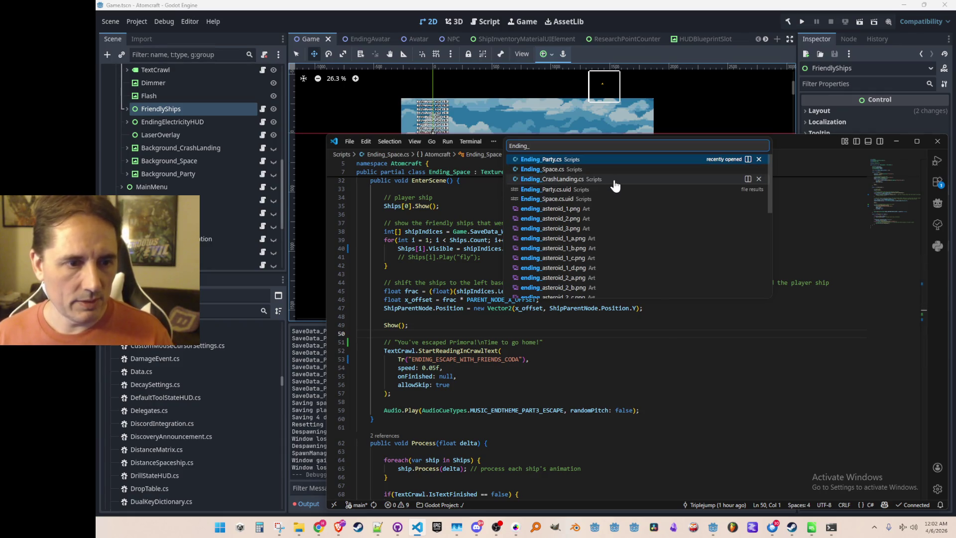
Open Ending_CrashLanding.cs and go to its English crawl string.
click(616, 179)
scroll(692, 310, down, 8)
scroll(692, 309, up, 3)
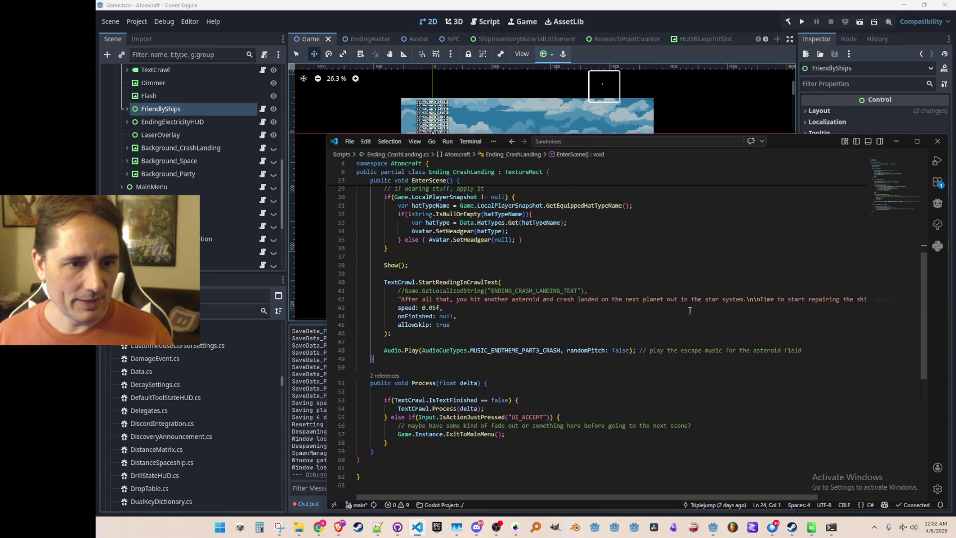
click(647, 282)
key(Down)
key(Down)
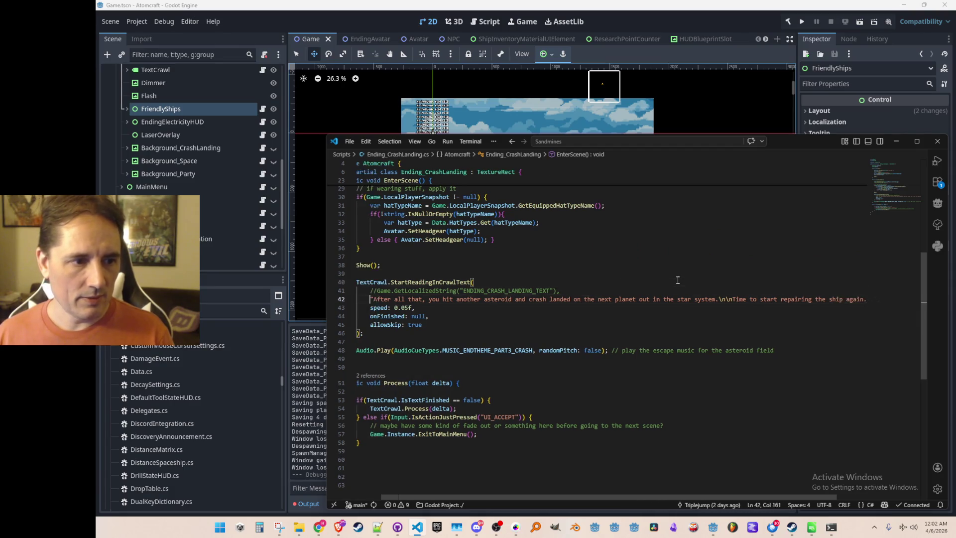
Add the crash-landing English sentence as a comment above the crawl call.
key(Up)
key(Up)
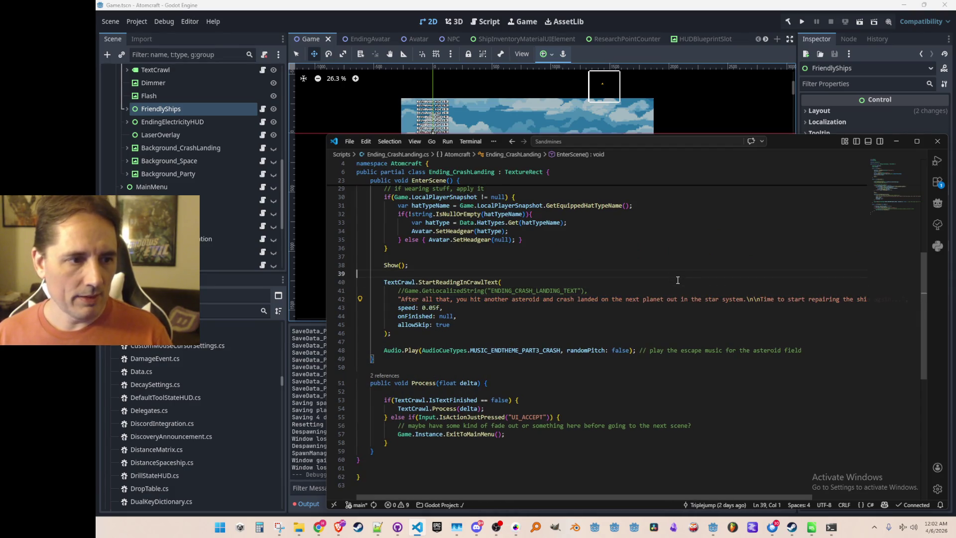
key(ctrl+v)
key(Return)
key(Up)
key(Home)
key(ctrl+slash)
key(Down)
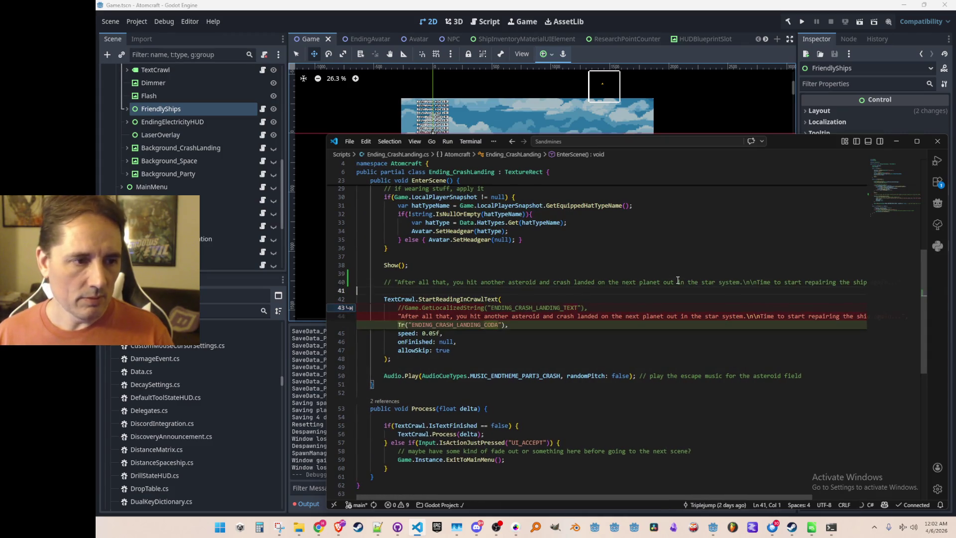
key(ctrl+shift+k)
Replace the crawl's string with Tr("ENDING_CRASH_LANDING_CODA").
key(Down)
key(End)
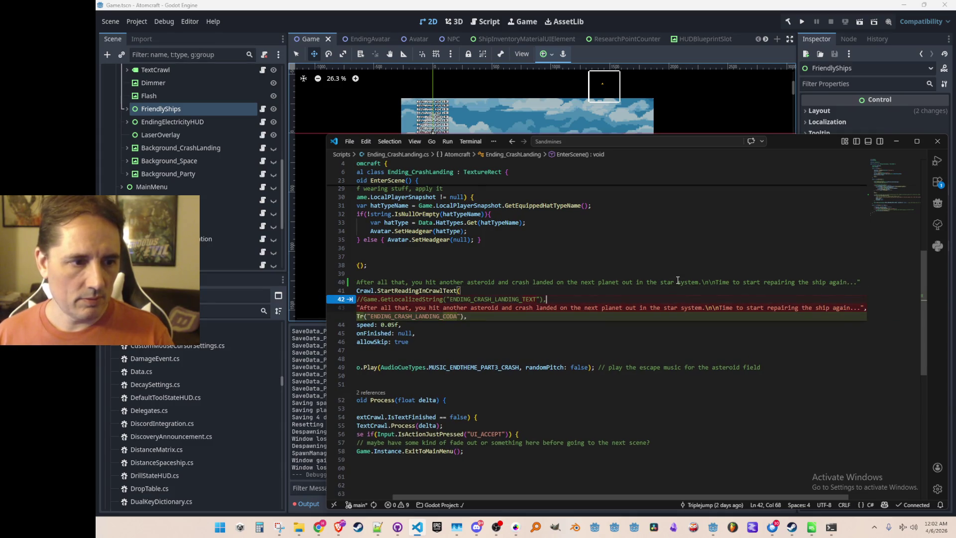
key(Tab)
key(Tab)
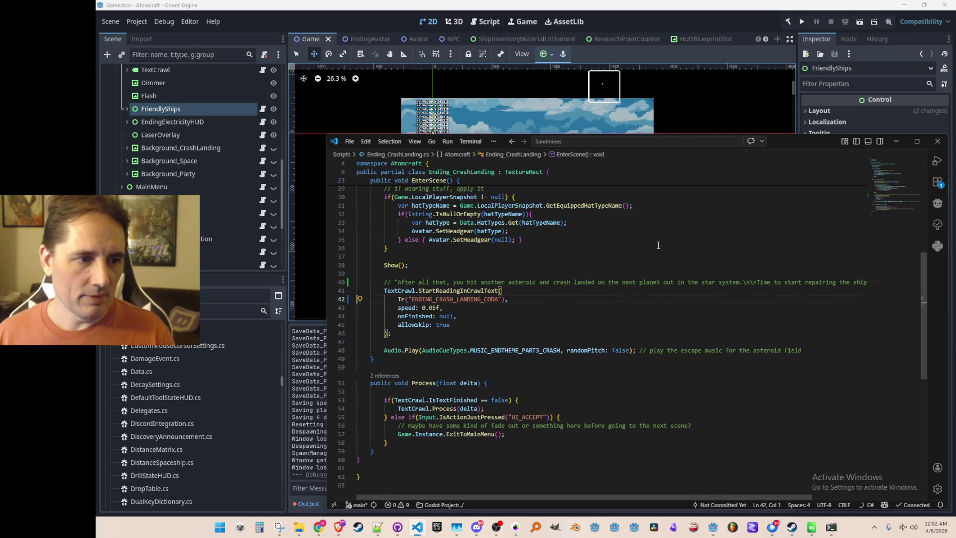
click(604, 314)
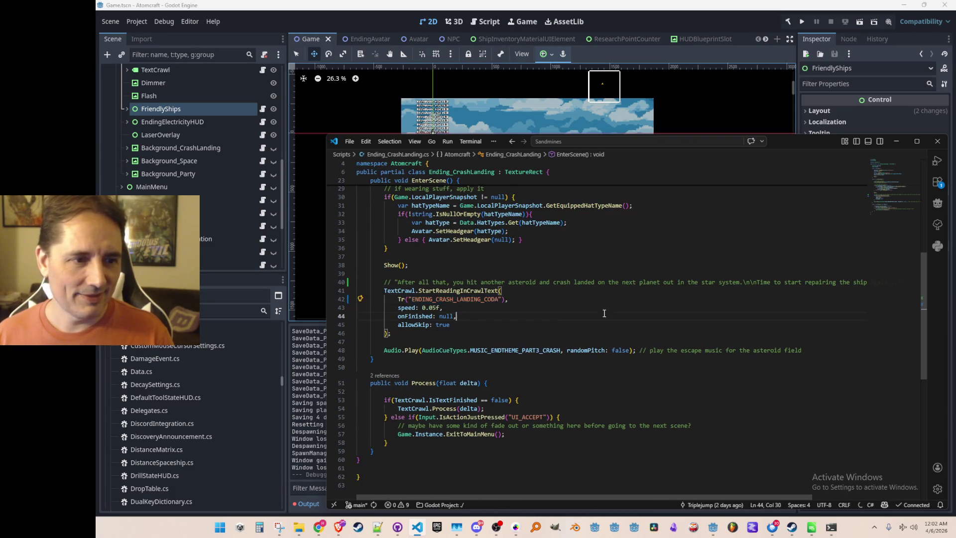
Select the crash-landing English comment text and bring up Notepad++.
key(alt+Tab)
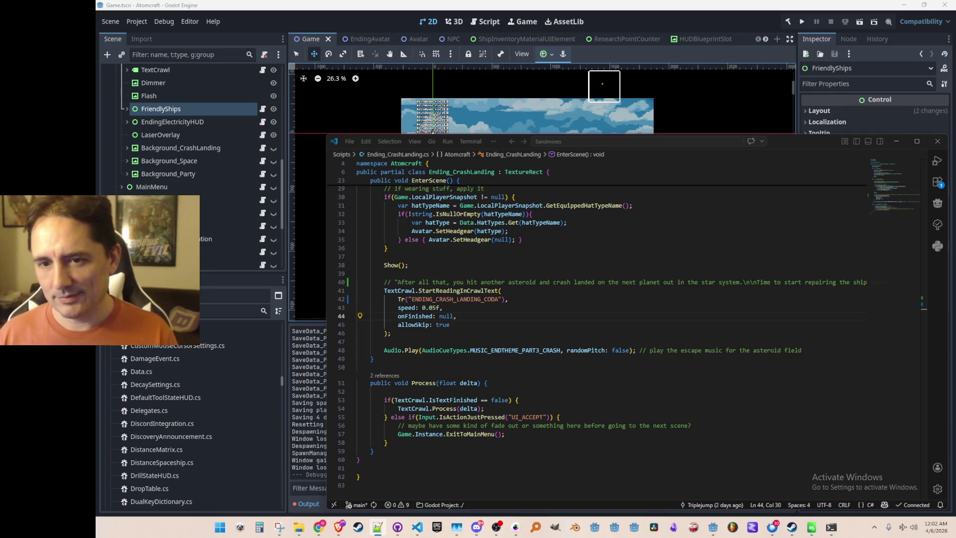
click(398, 281)
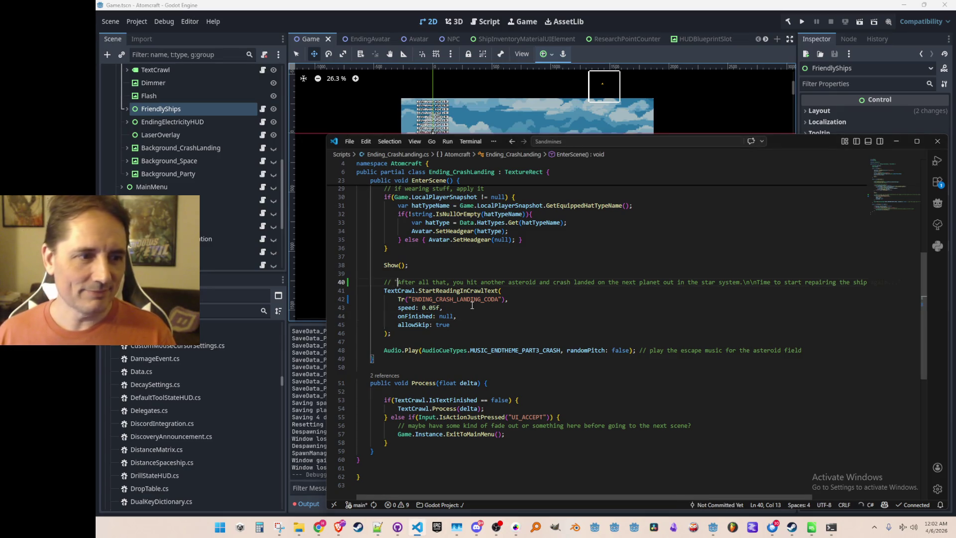
key(shift+End)
key(Left)
key(Left)
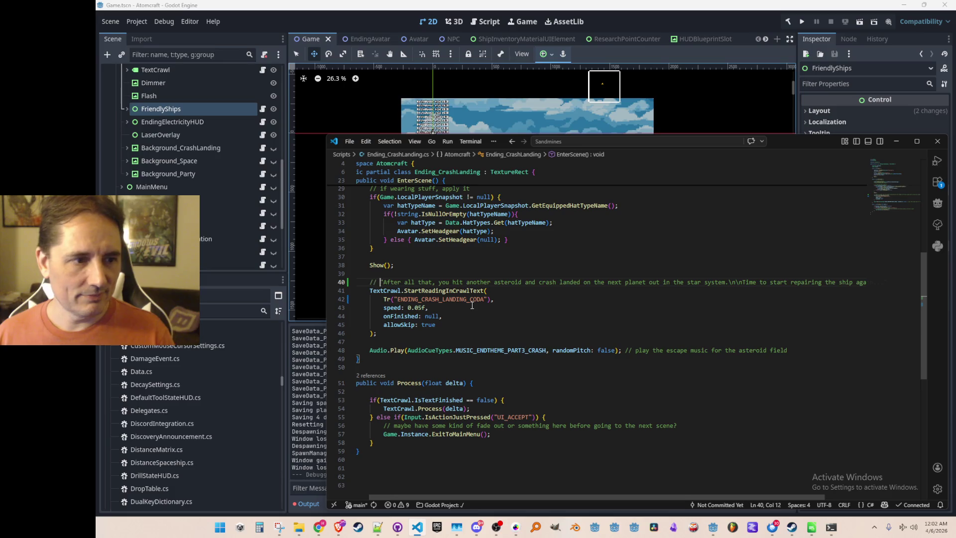
key(shift+End)
key(Home)
key(Home)
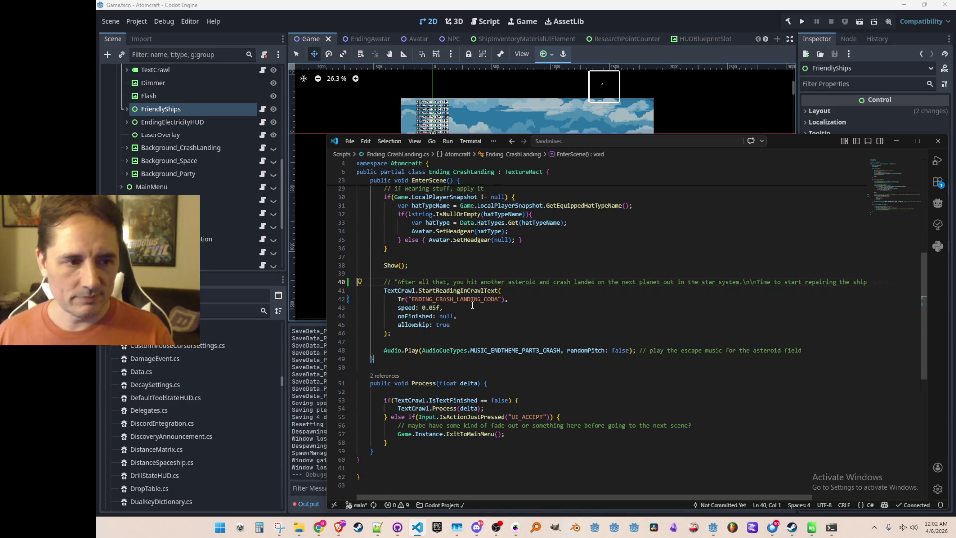
key(alt+Tab)
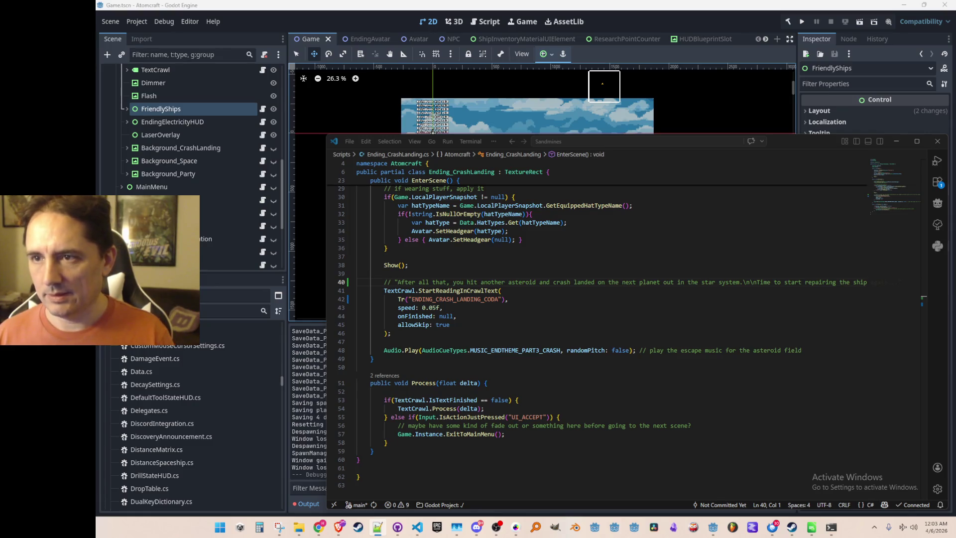
key(alt+Tab)
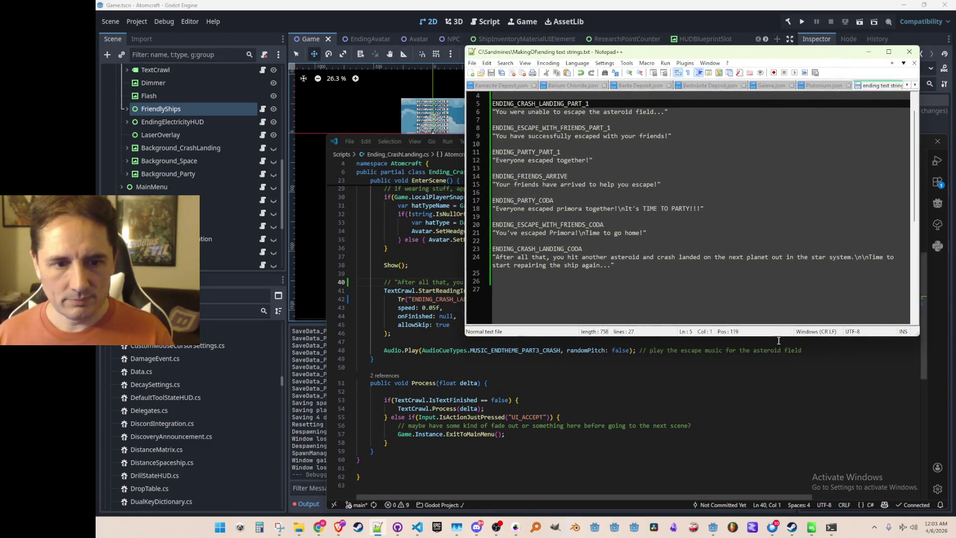
Move the ENDING_CRASH_LANDING_CODA entry directly after the crash-landing PART_1 entry.
drag(778, 337, 775, 460)
click(764, 113)
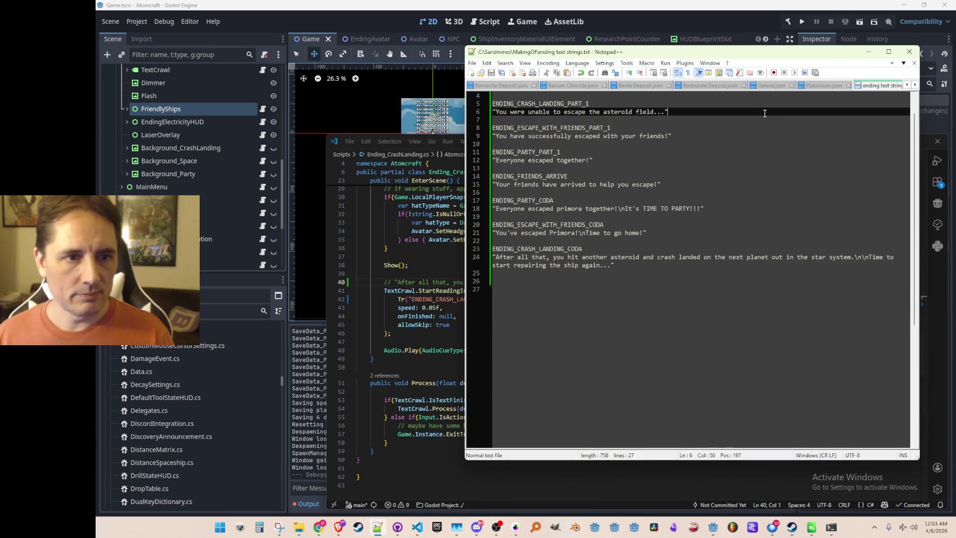
click(649, 307)
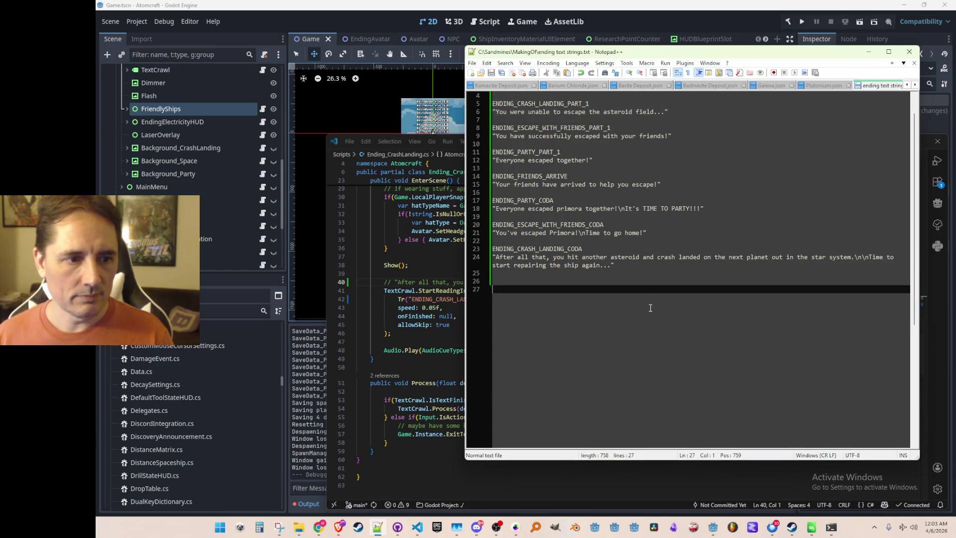
key(Up)
key(Up)
key(Up)
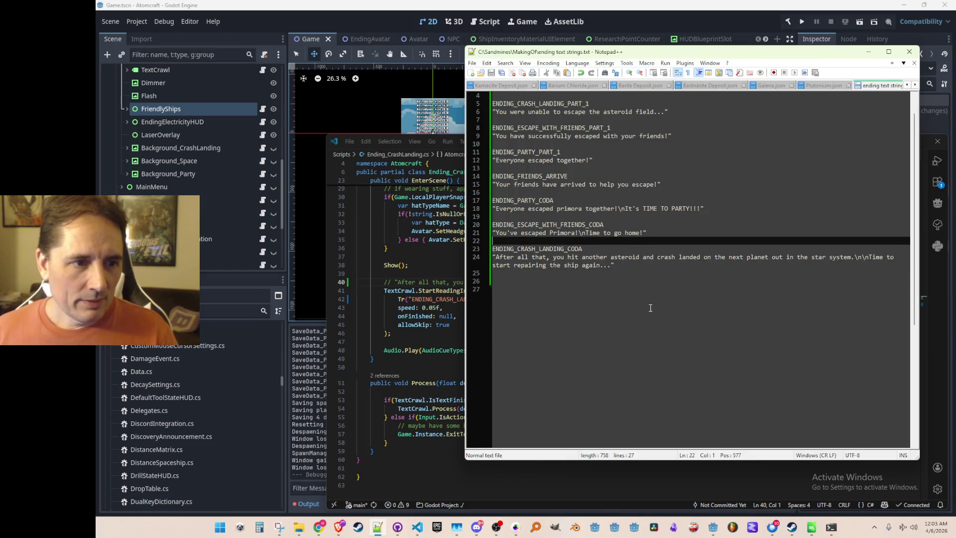
key(shift+Down)
key(shift+Down)
key(shift+Down)
key(Delete)
key(Up)
key(Up)
key(Up)
key(ctrl+v)
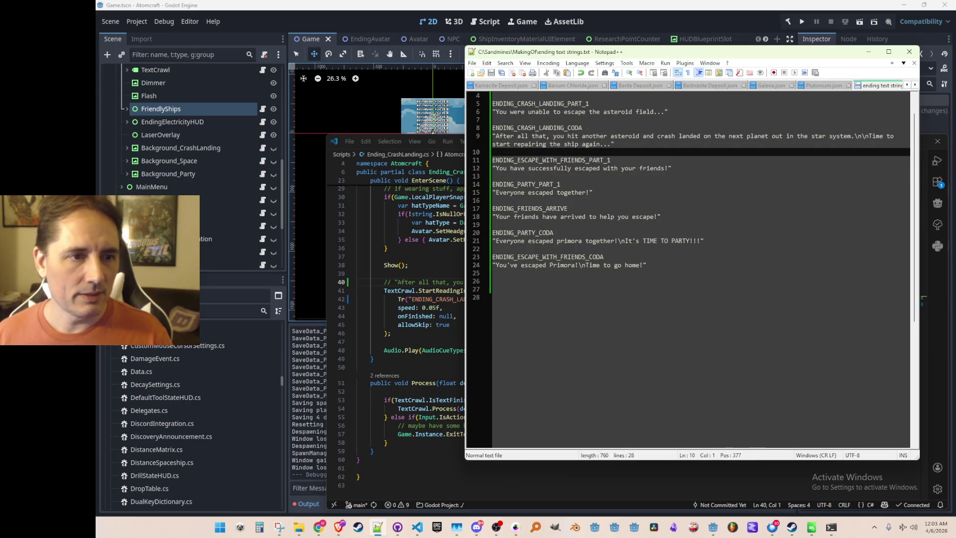
key(shift+Up)
key(shift+Up)
key(Delete)
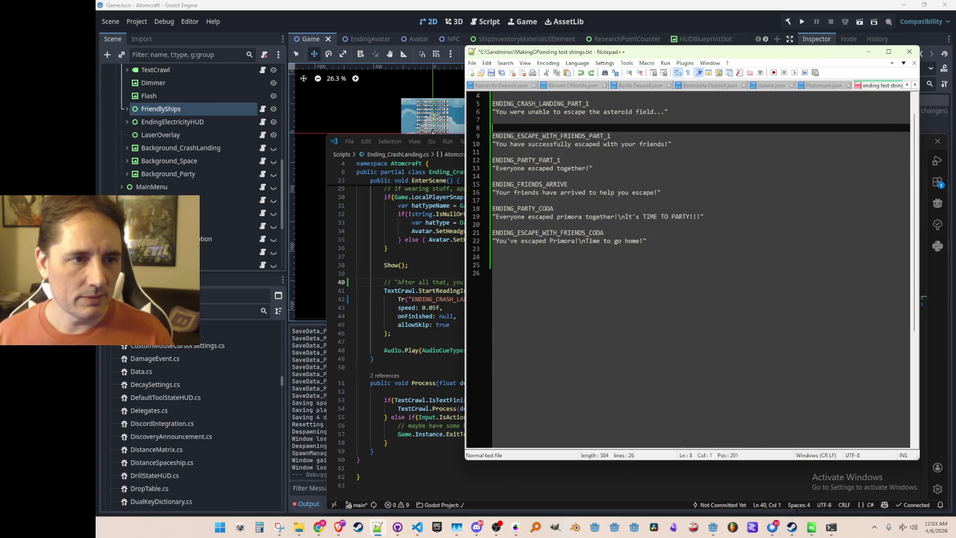
key(ctrl+z)
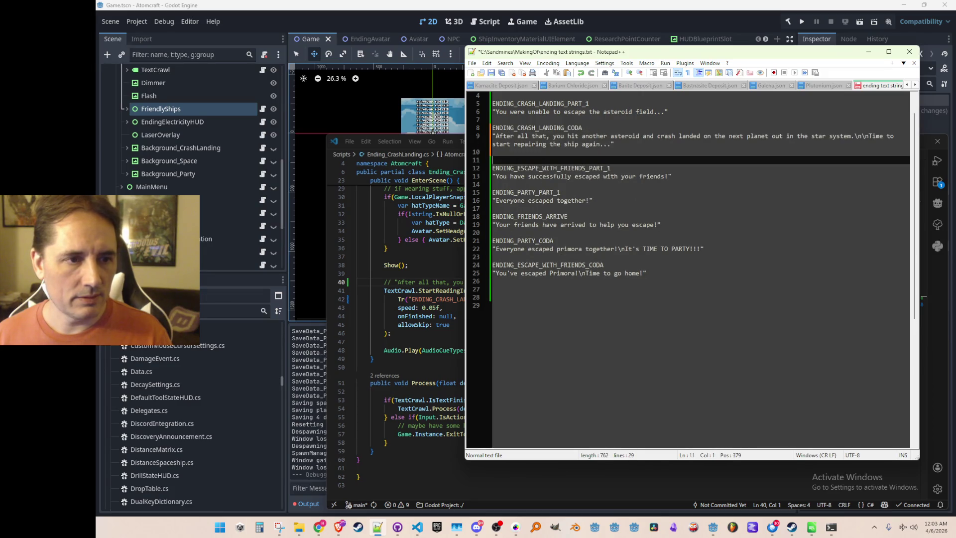
Place the ENDING_ESCAPE_WITH_FRIENDS_CODA entry right after its PART_1 entry.
key(Down)
key(Down)
key(Down)
key(Down)
key(Down)
key(Down)
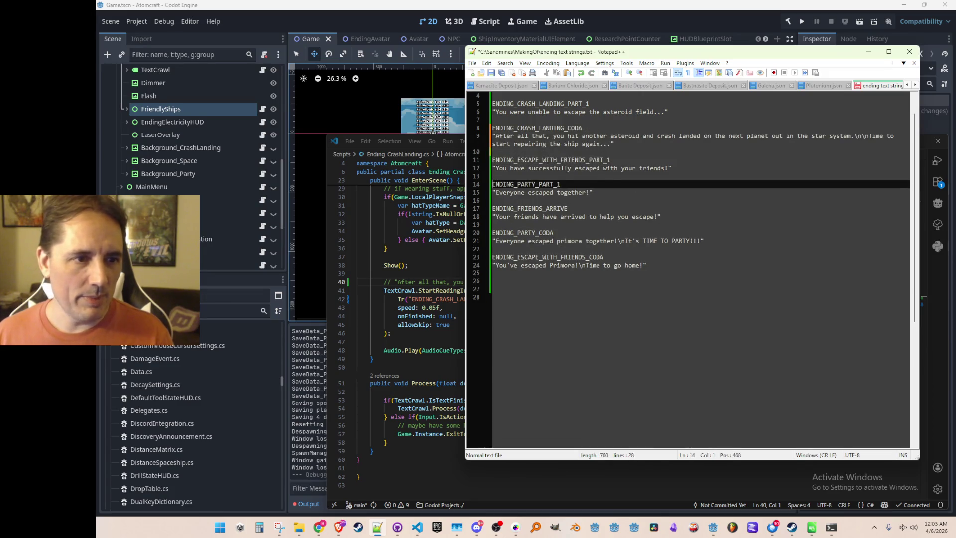
key(Down)
key(Down)
key(Down)
key(shift+Up)
key(shift+Up)
key(Delete)
key(ctrl+z)
key(ctrl+z)
key(ctrl+z)
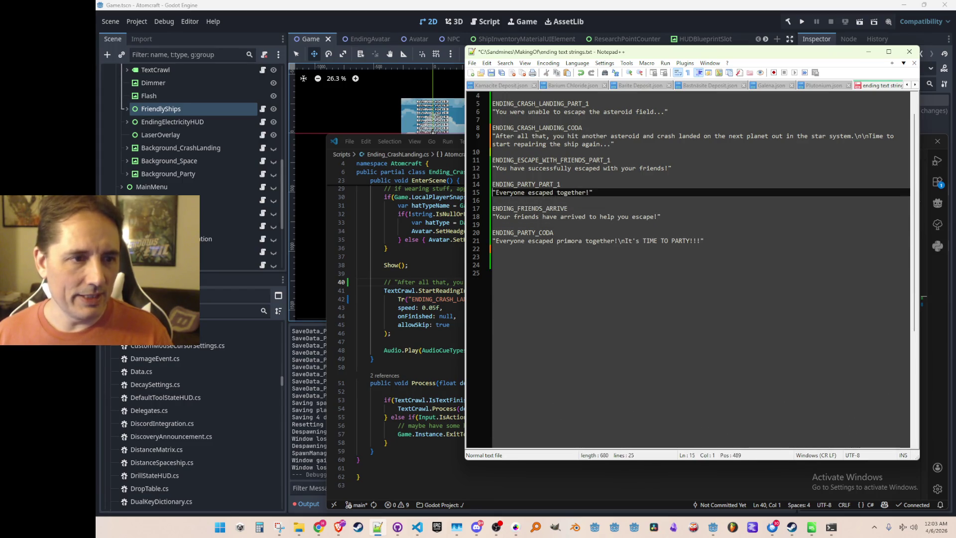
Move the ENDING_FRIENDS_ARRIVE entry up to follow the asteroid intro text.
click(492, 208)
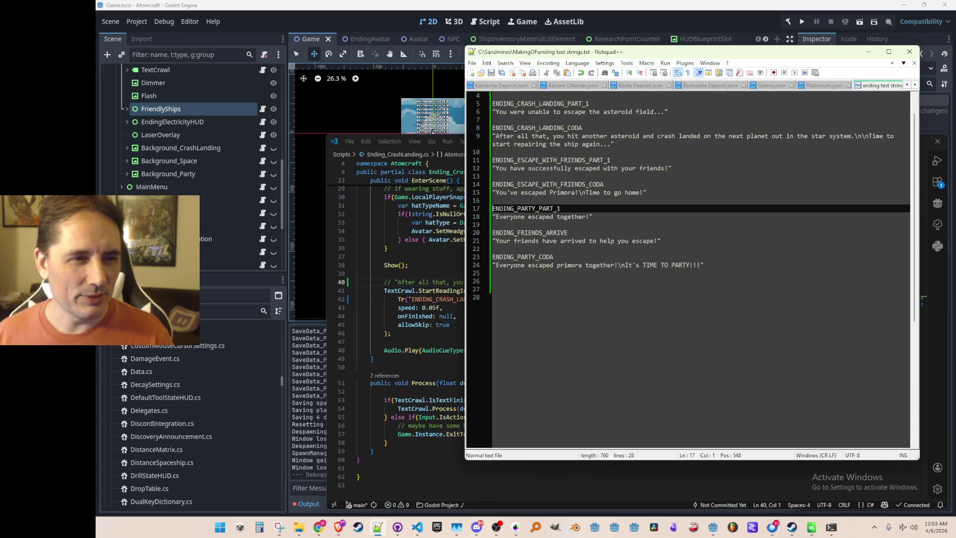
key(Down)
key(Down)
key(Up)
key(Up)
key(Down)
key(Down)
key(Down)
key(Down)
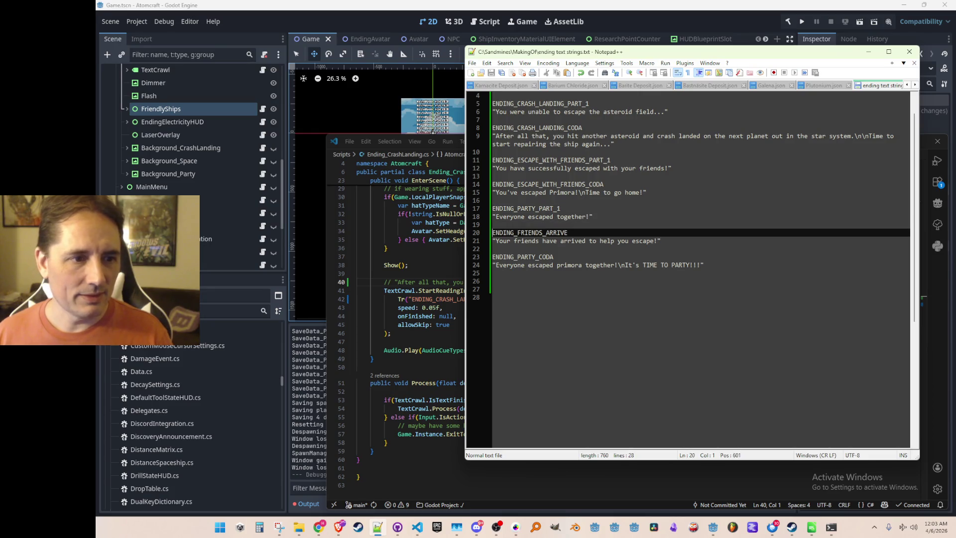
key(shift+Down)
key(shift+Down)
key(shift+Down)
key(Delete)
key(ctrl+z)
key(shift+Down)
key(shift+Down)
key(Delete)
key(Delete)
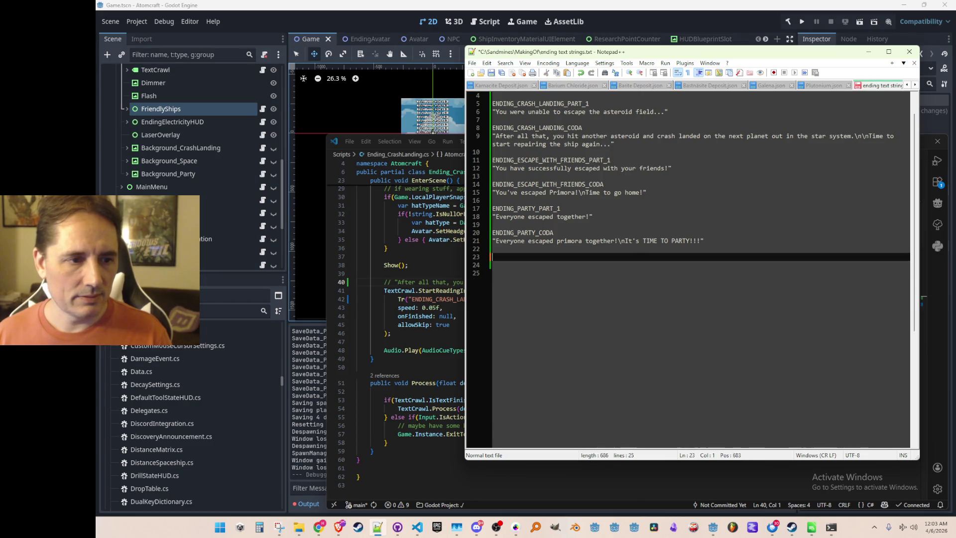
key(Up)
key(Up)
key(Up)
key(Return)
key(Return)
key(Return)
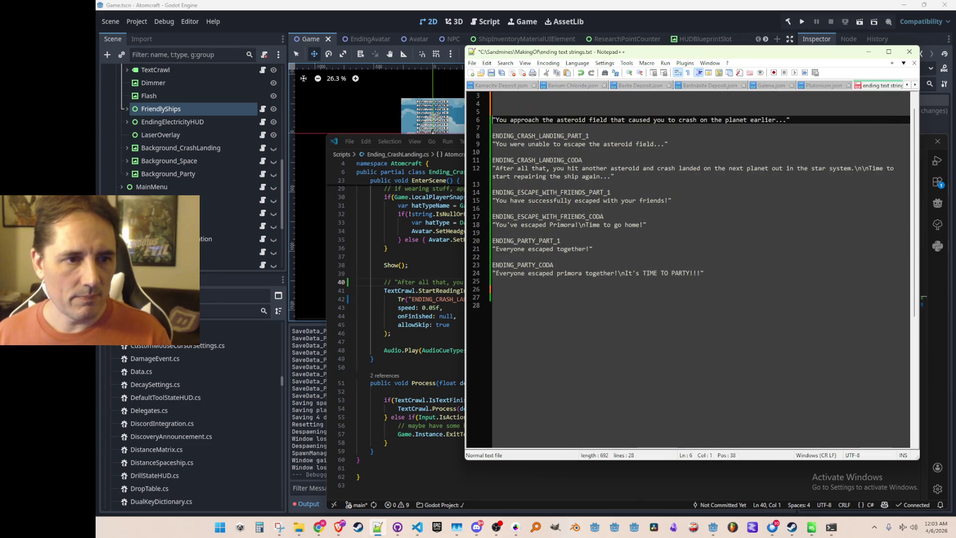
key(Down)
key(Down)
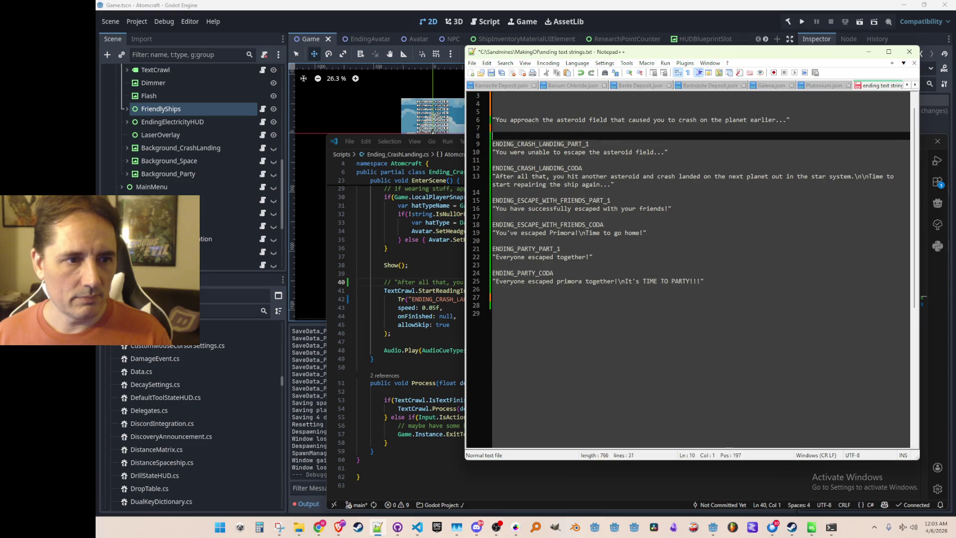
text(ENDING_FRIENDS_ARRIVE "Your friends have arrived to help you escape!")
key(Up)
key(Up)
key(Up)
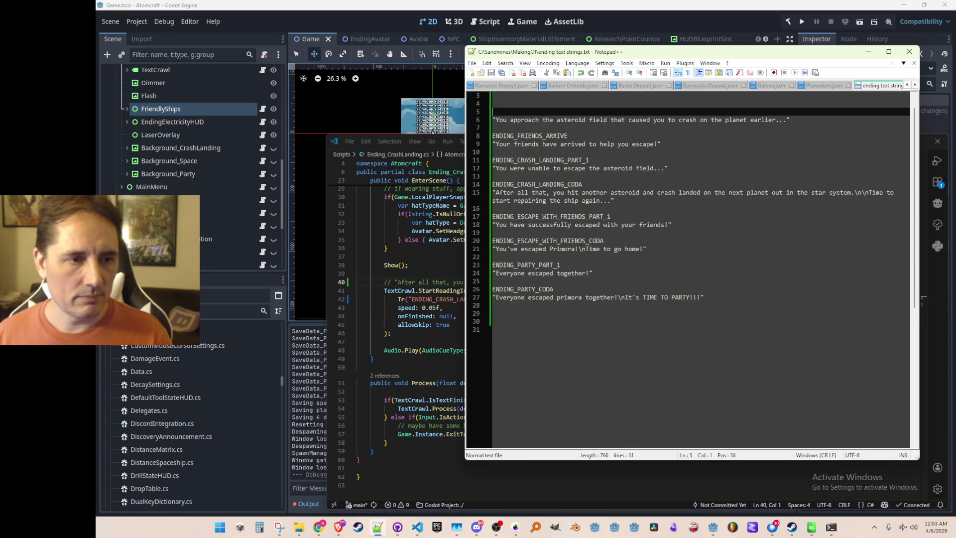
Put the ENDING_ASTEROID_FIELD_INTRO key above its text, remove top blank lines, and save.
key(Up)
scroll(651, 260, up, 1)
key(Up)
key(Up)
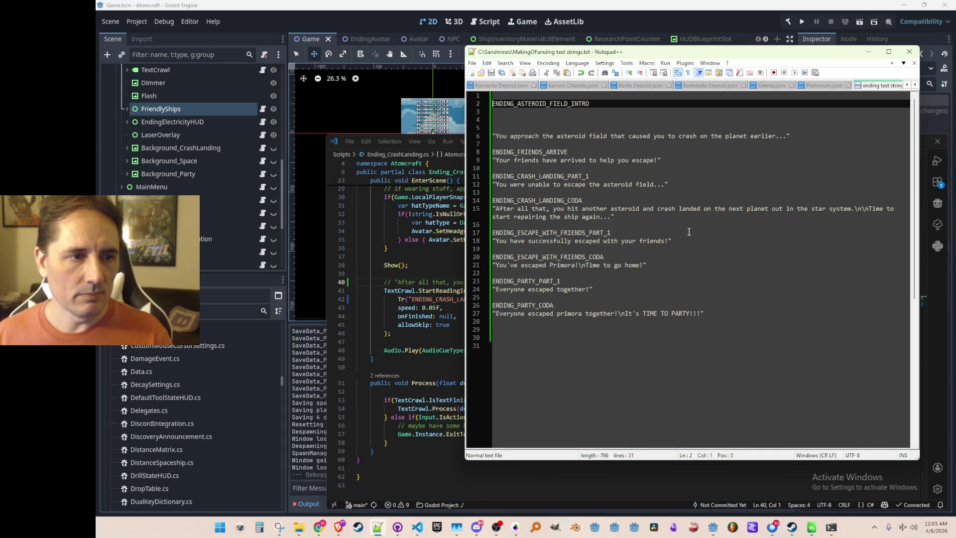
key(ctrl+shift+Down)
key(ctrl+shift+Down)
key(ctrl+shift+Down)
key(shift+Up)
key(shift+Up)
key(shift+Up)
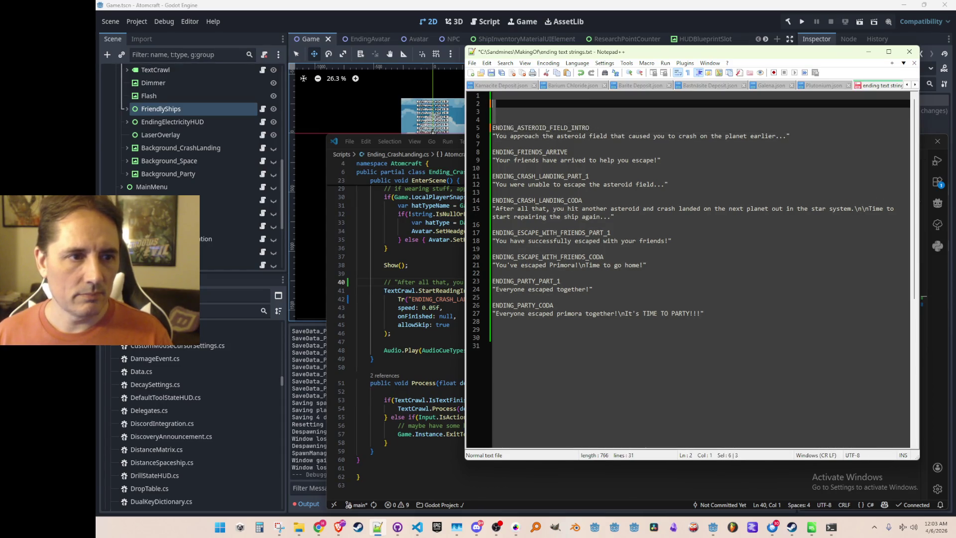
key(Delete)
key(ctrl+s)
key(Down)
key(Down)
key(Up)
key(Down)
key(Down)
key(Down)
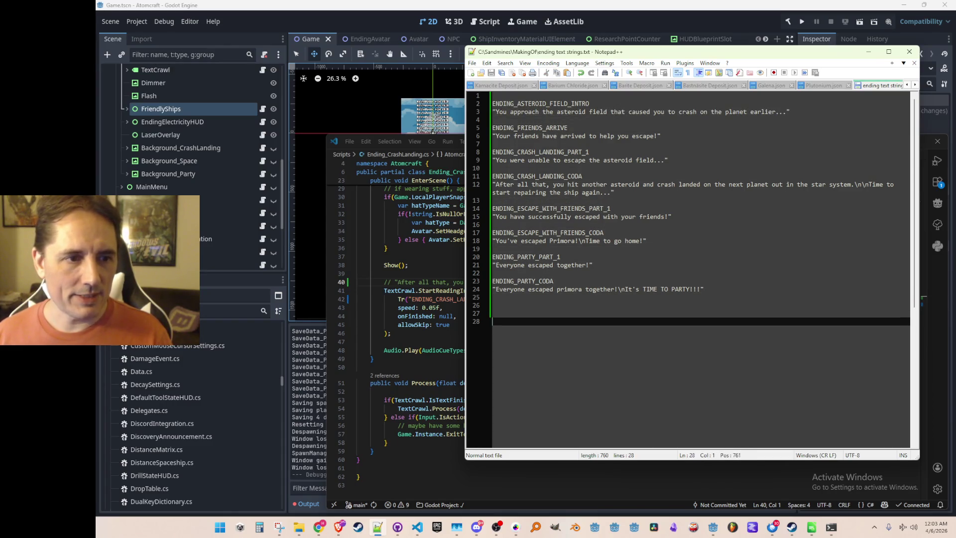
Start the bottom list with the asteroid intro and friends-arrive sentences, then save.
key(Return)
text("You approach the asteroid field that caused you to crash on the planet earlier...")
key(Up)
key(Up)
key(Up)
key(Up)
key(Up)
key(Up)
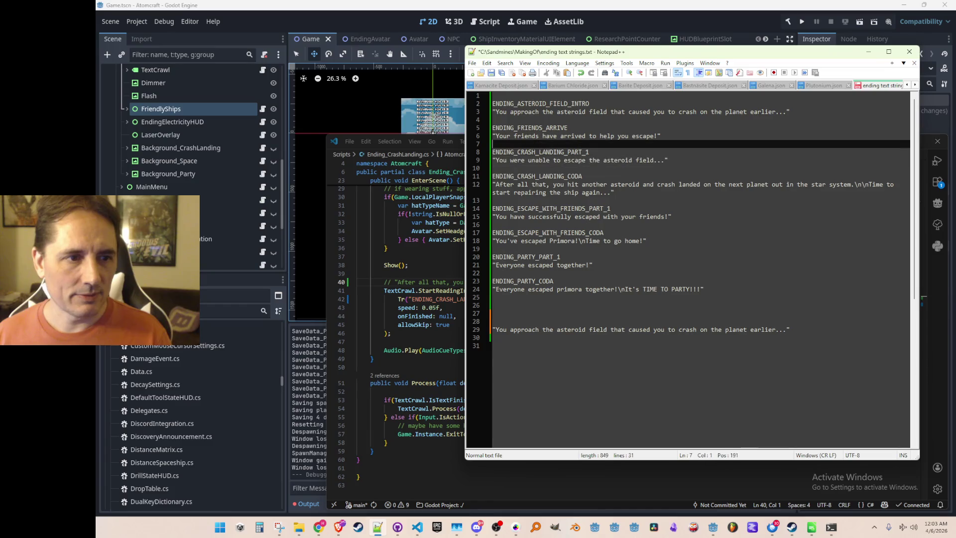
key(shift+Down)
key(ctrl+c)
click(607, 338)
key(ctrl+v)
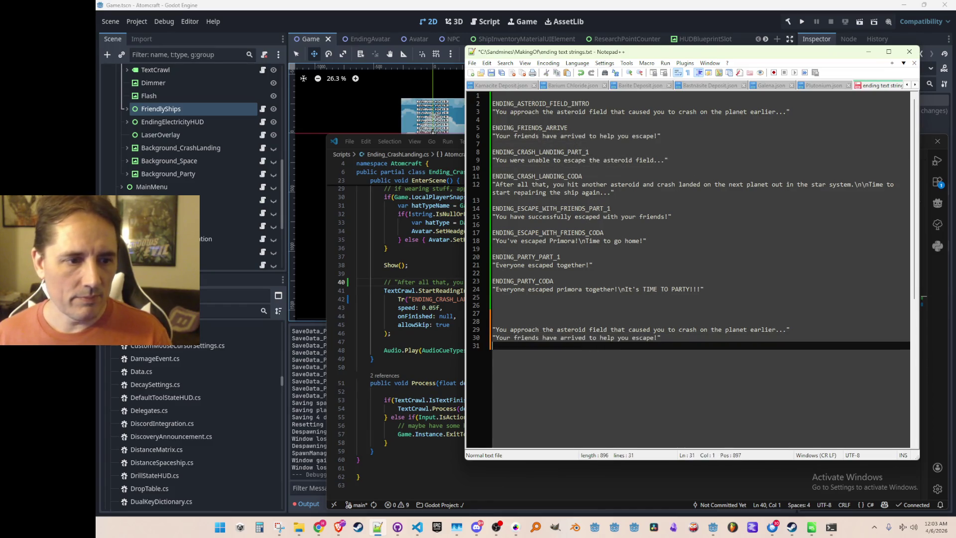
key(Return)
key(Return)
key(Return)
key(ctrl+s)
Append the crash-landing part 1 sentence to the list and save.
click(719, 157)
key(Home)
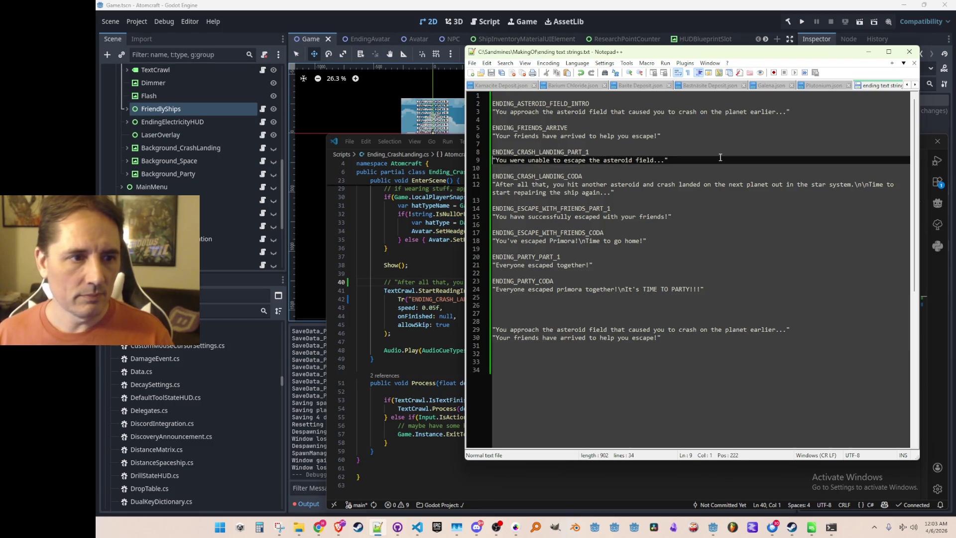
key(shift+Down)
key(ctrl+c)
click(641, 347)
key(ctrl+v)
key(ctrl+s)
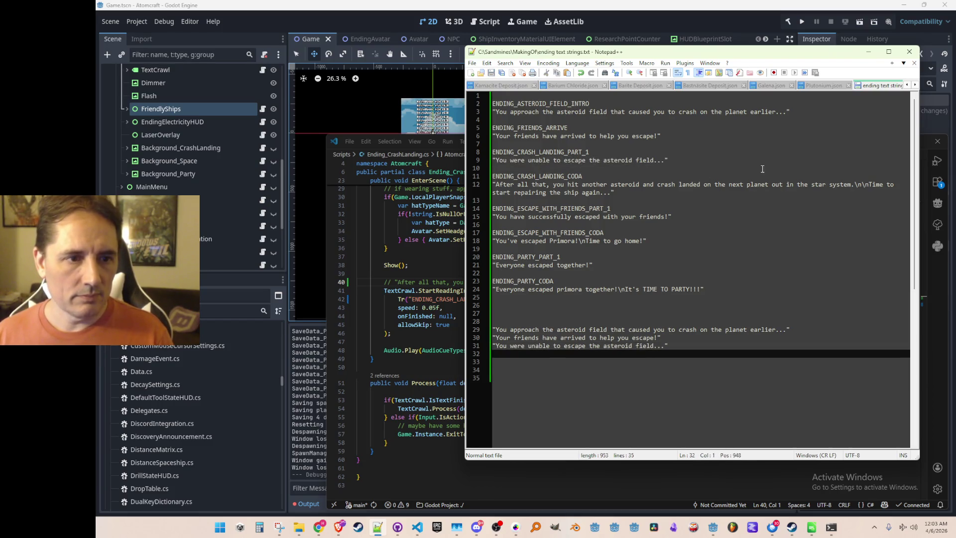
Append the crash-landing coda sentence below it and save.
click(763, 159)
key(Down)
key(Down)
key(Down)
key(Home)
key(shift+Down)
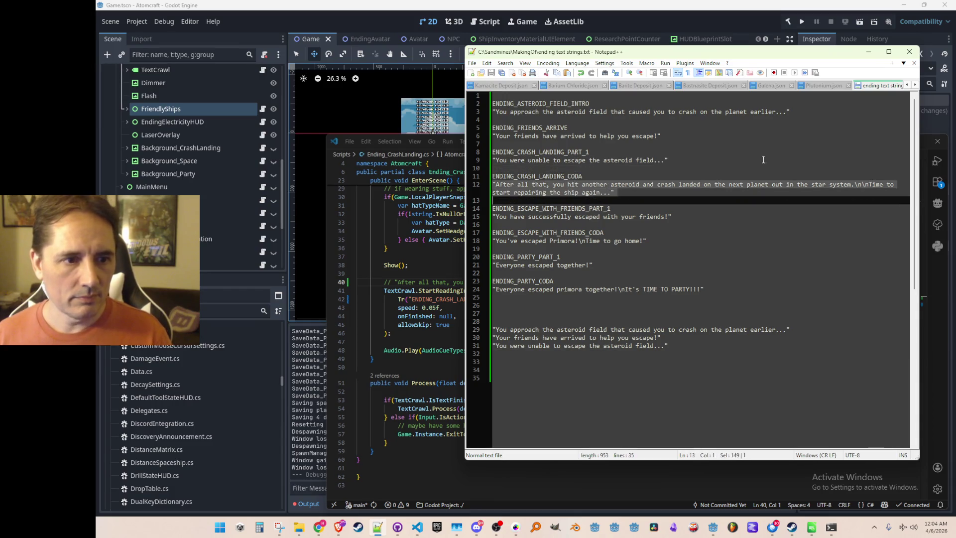
key(Down)
click(736, 354)
key(ctrl+v)
key(ctrl+s)
Append the escape-with-friends part 1 sentence and save.
click(745, 215)
key(Home)
key(shift+Down)
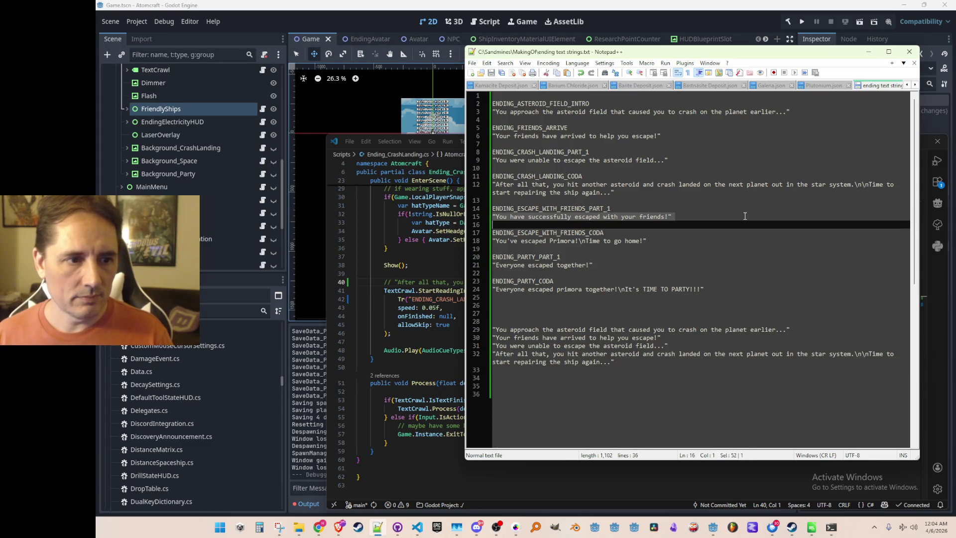
key(ctrl+c)
click(622, 371)
key(ctrl+v)
key(ctrl+s)
Append the escape-with-friends coda sentence and save.
click(722, 242)
key(Home)
key(shift+Down)
key(ctrl+c)
click(670, 378)
key(ctrl+v)
key(ctrl+s)
Append the party part 1 sentence to the list.
click(778, 265)
key(Home)
key(shift+Down)
key(ctrl+c)
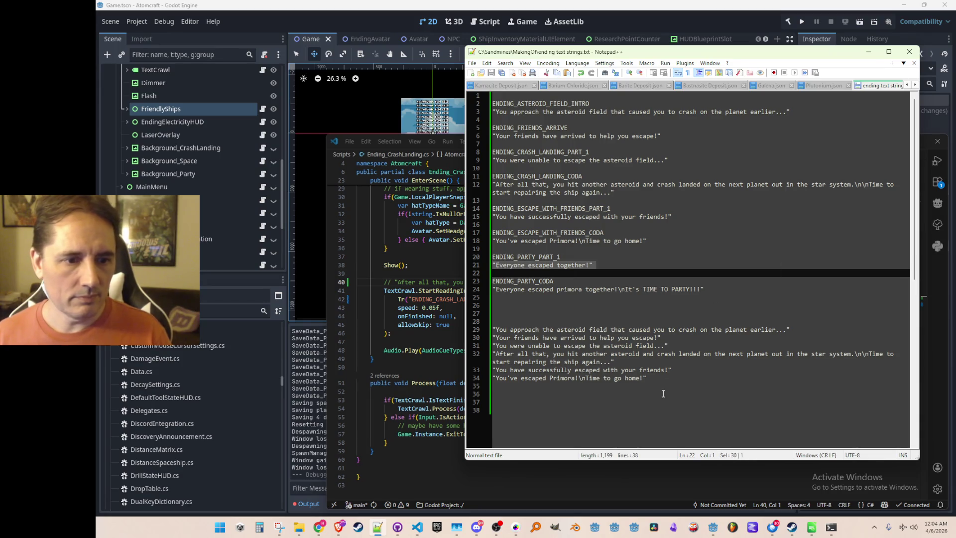
click(663, 386)
key(ctrl+v)
Append the party coda sentence as the last item, followed by a blank line.
click(760, 283)
key(Down)
key(Home)
key(shift+Down)
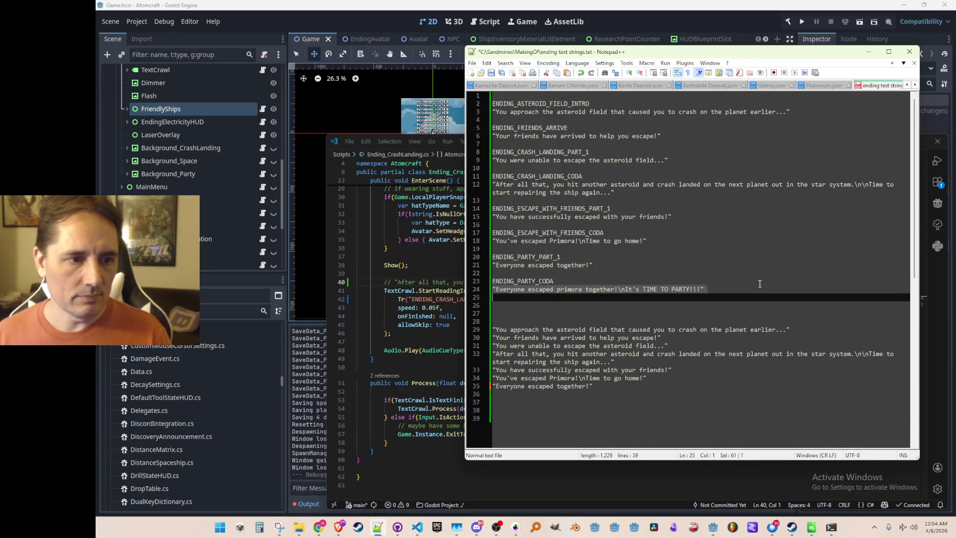
key(ctrl+c)
click(607, 396)
key(ctrl+v)
key(Down)
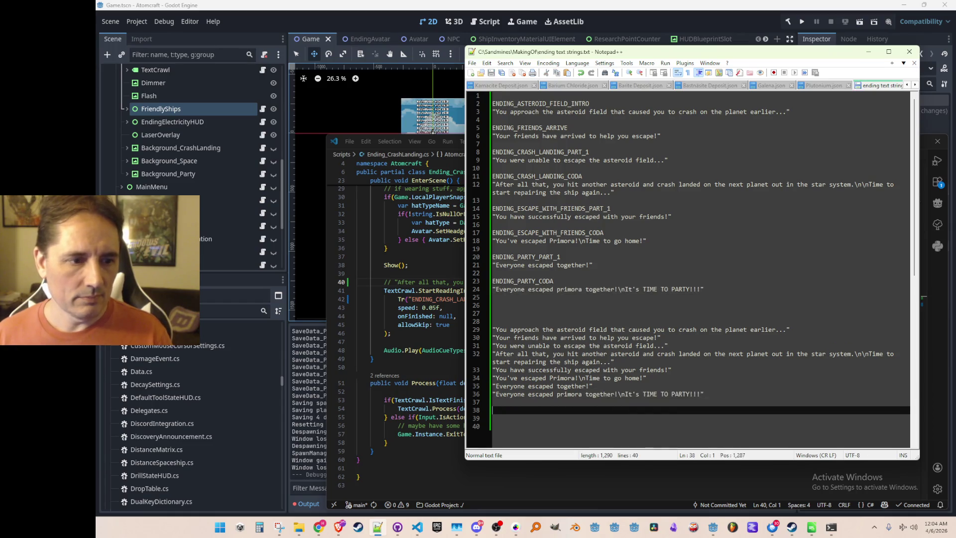
key(Return)
key(Up)
key(Up)
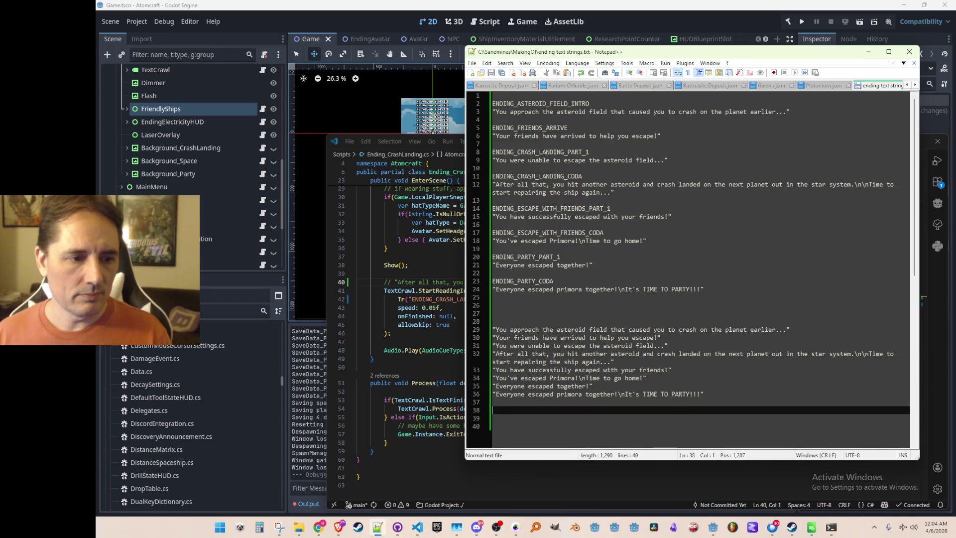
key(shift+Up)
key(shift+Up)
key(shift+Up)
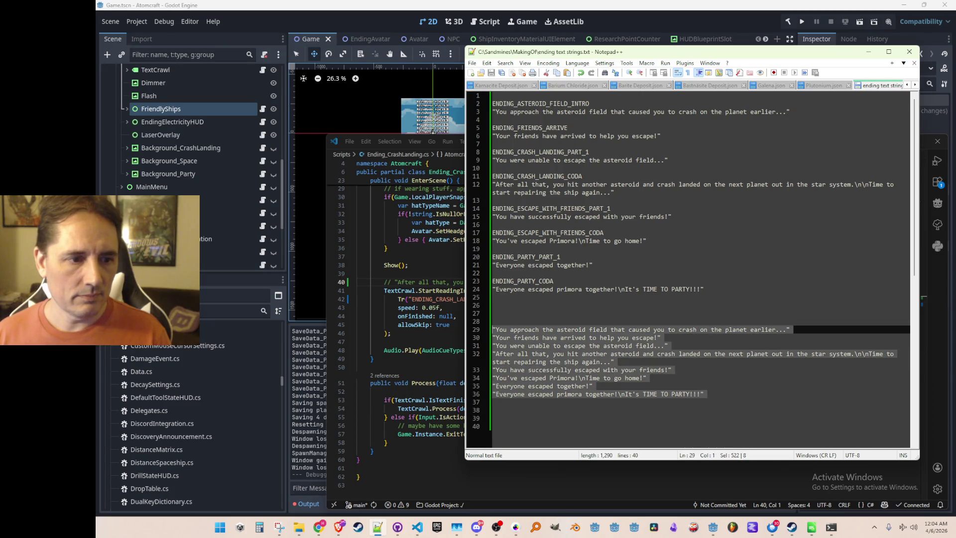
click(493, 321)
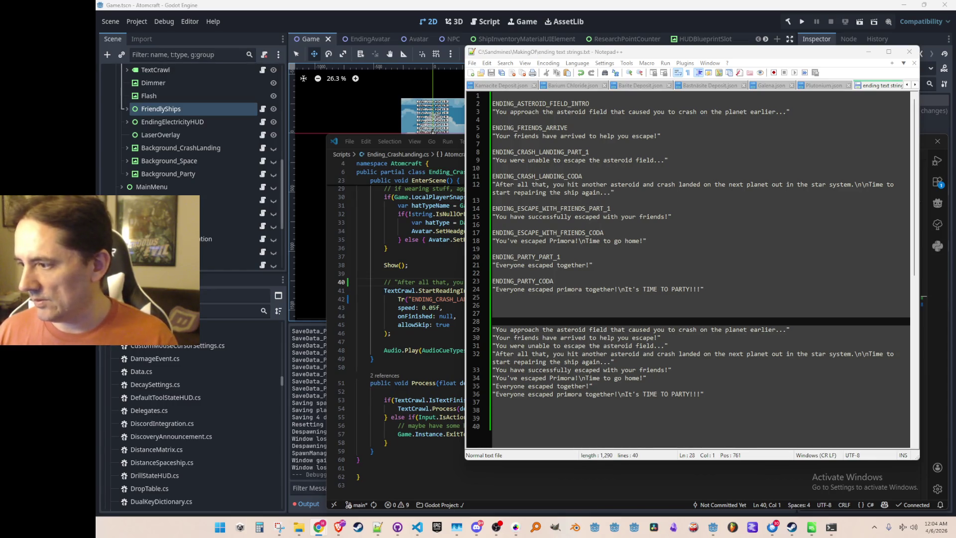
click(868, 52)
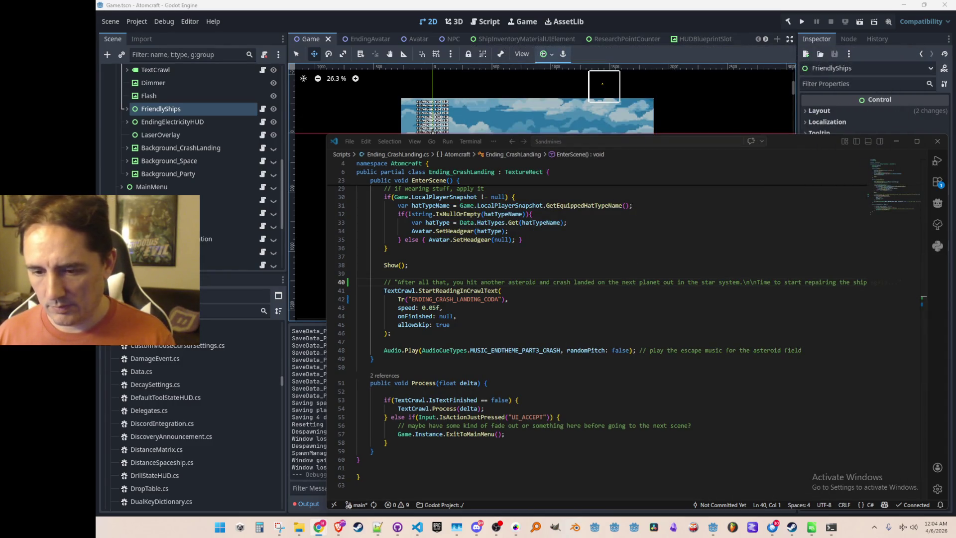
key(super+d)
key(super+d)
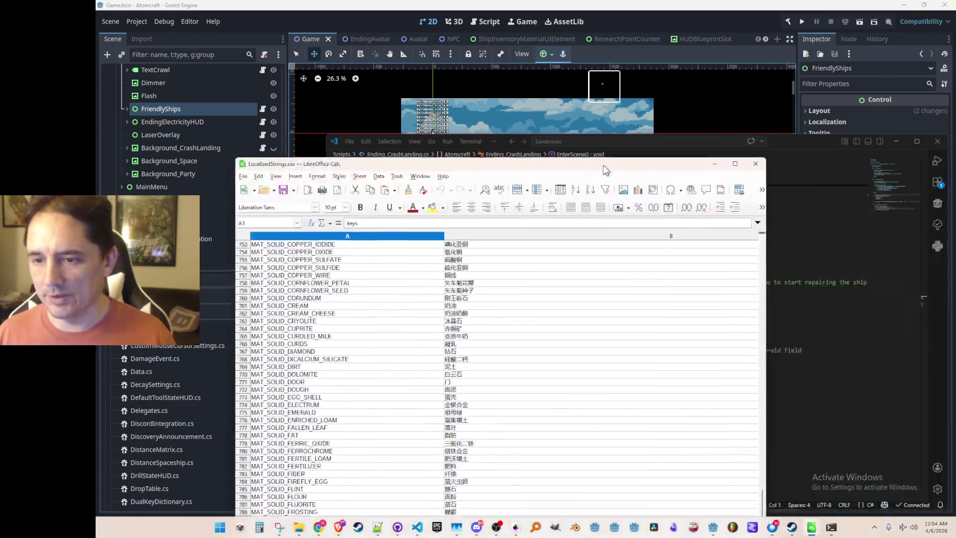
mouse_move(613, 174)
mouse_down()
mouse_move(634, 82)
mouse_move(955, 75)
mouse_up()
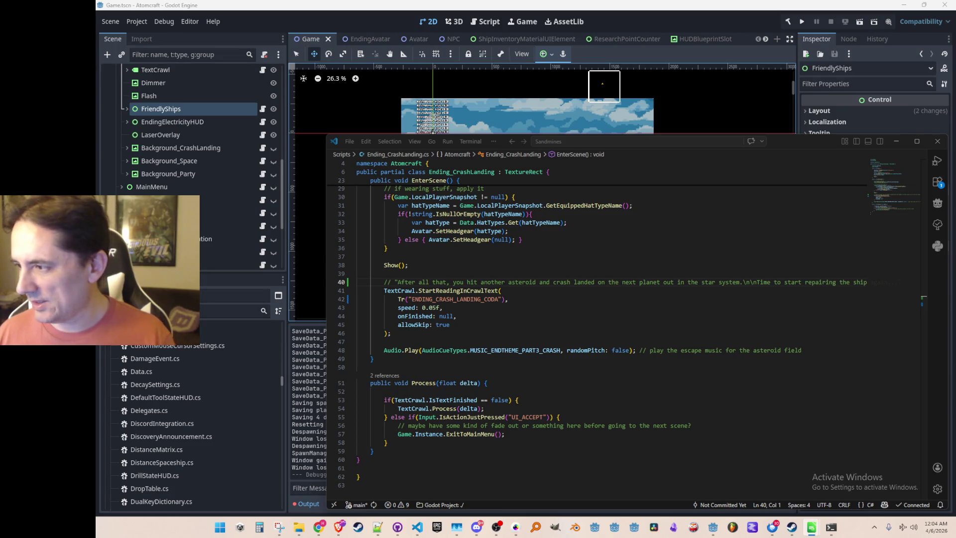
click(378, 527)
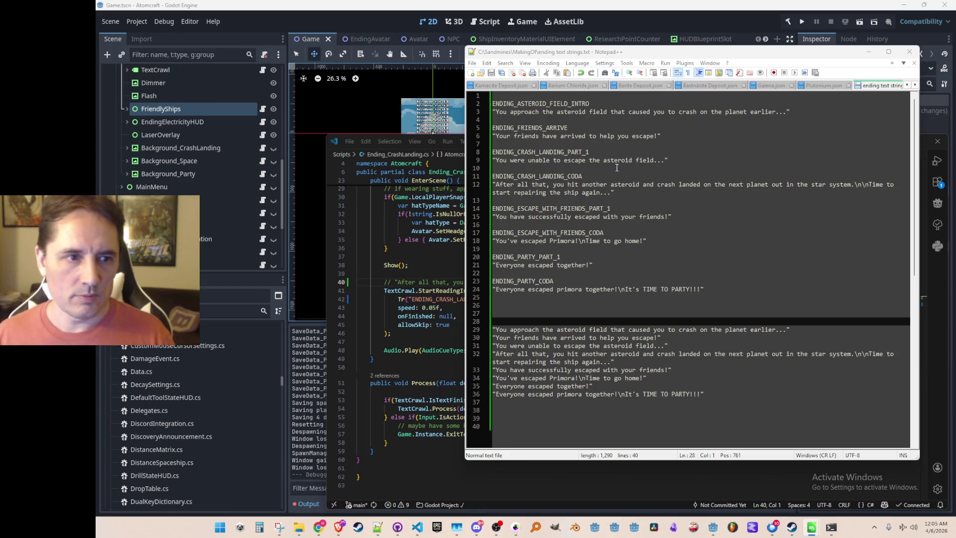
Check the ASTEROID_FIELD_INTRO, FRIENDS_ARRIVE and both CRASH_LANDING keys against the other window.
double_click(561, 103)
click(812, 527)
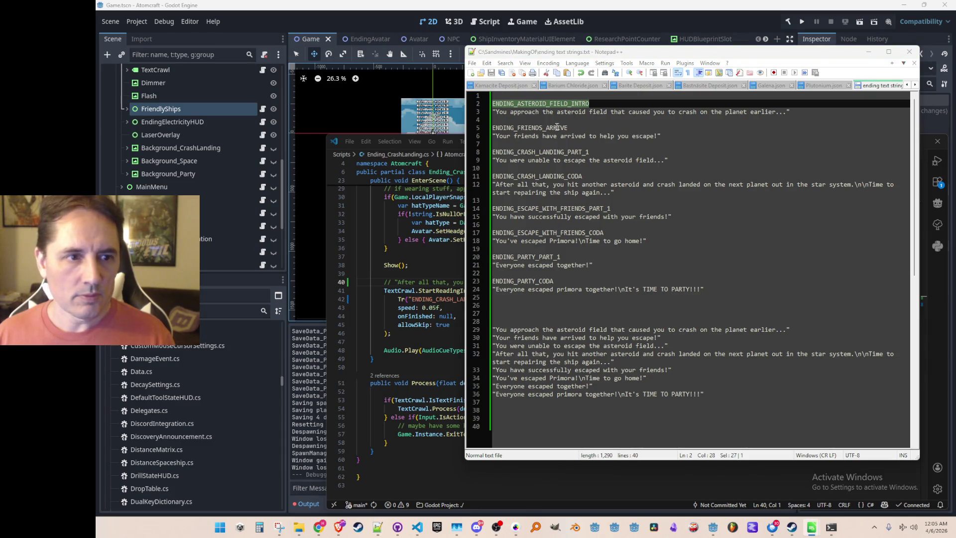
double_click(684, 129)
click(811, 527)
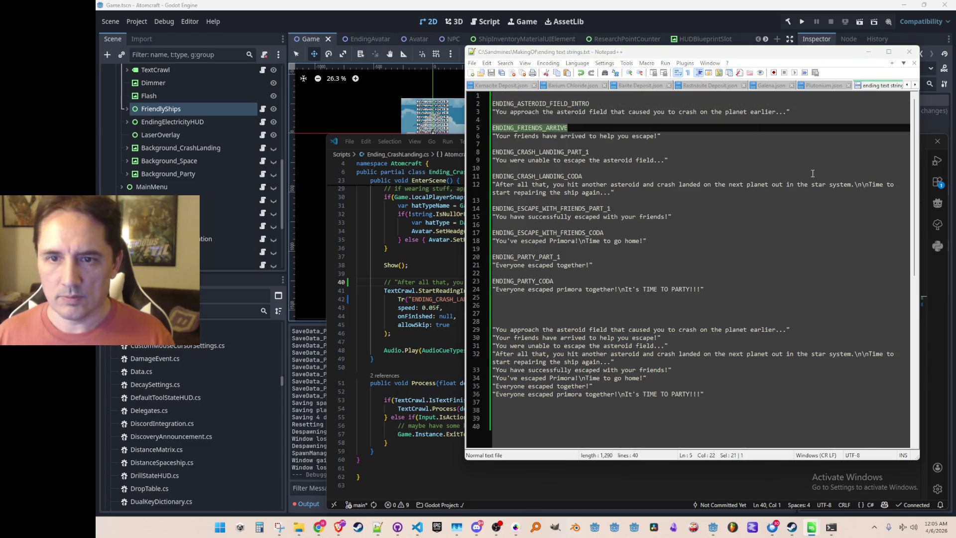
double_click(540, 153)
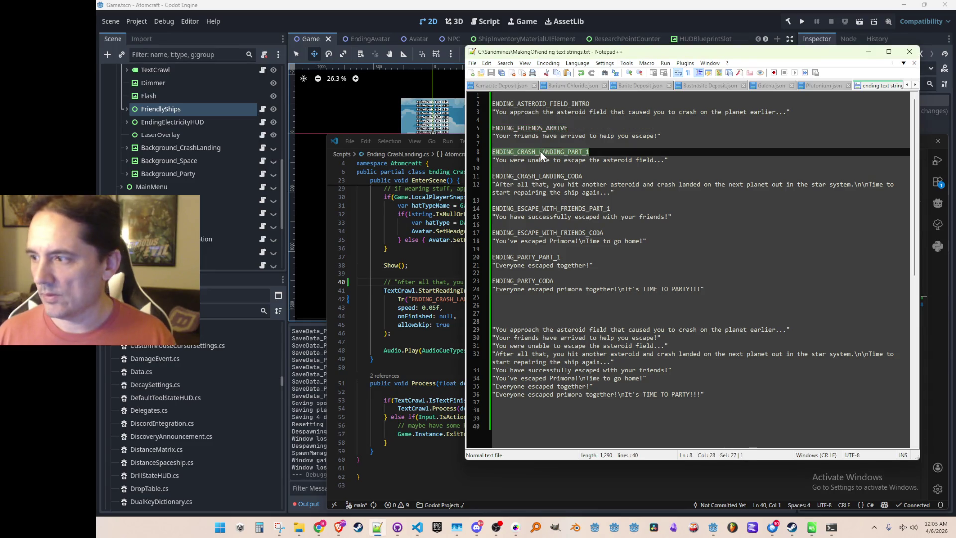
click(811, 527)
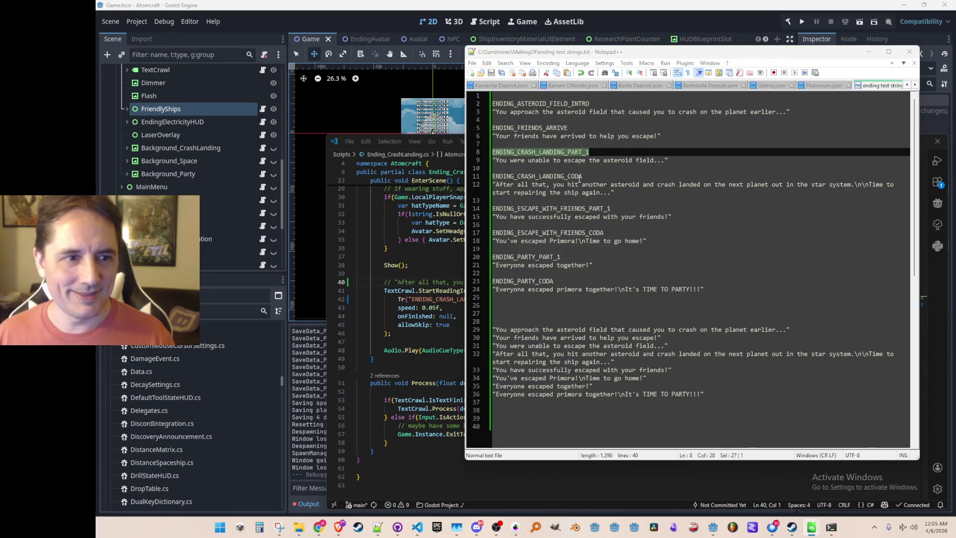
double_click(573, 176)
click(811, 526)
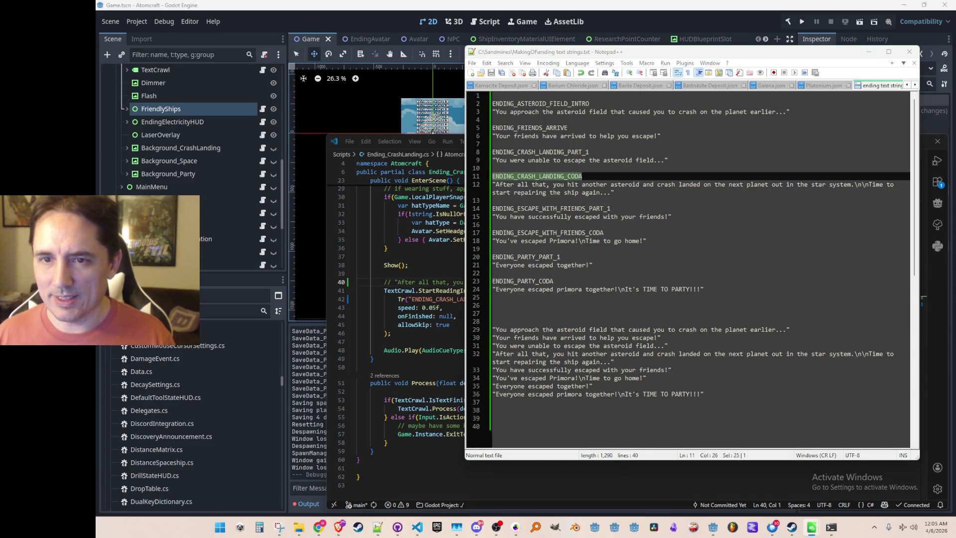
Check the ESCAPE_WITH_FRIENDS and PARTY part 1 and coda keys, then minimize Notepad++.
double_click(532, 209)
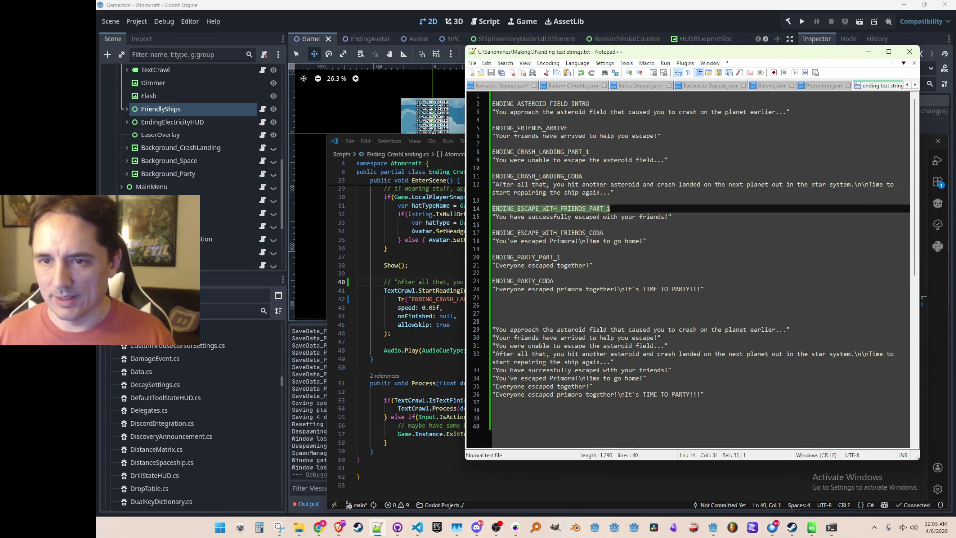
double_click(571, 232)
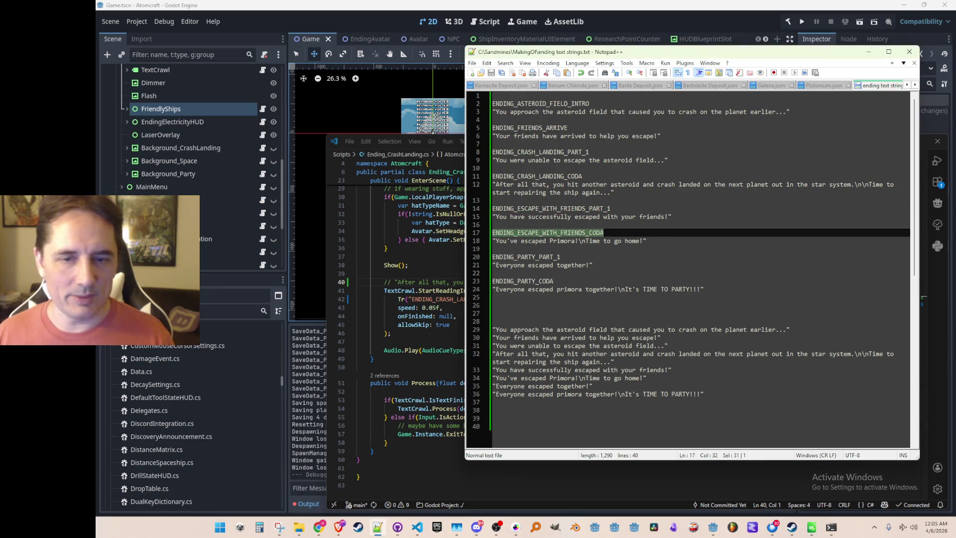
double_click(543, 257)
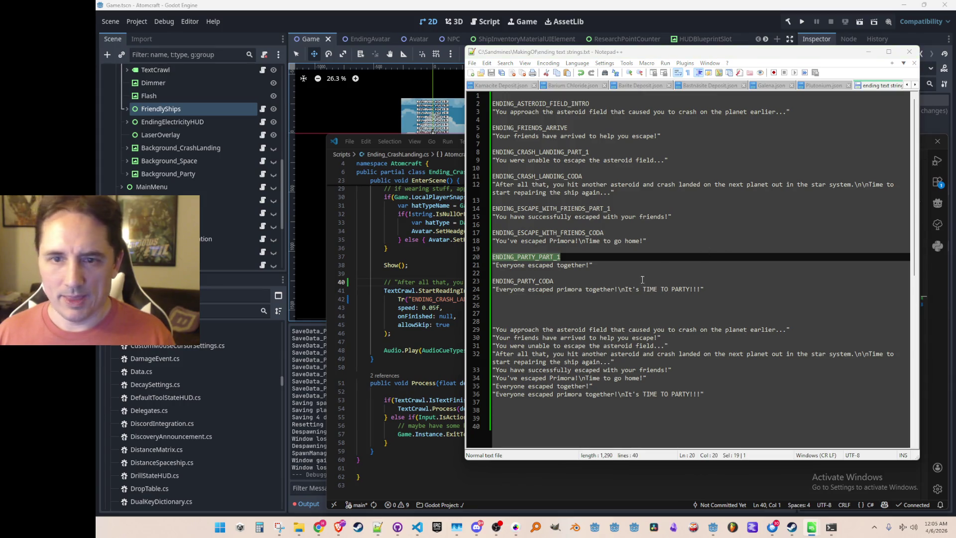
double_click(549, 282)
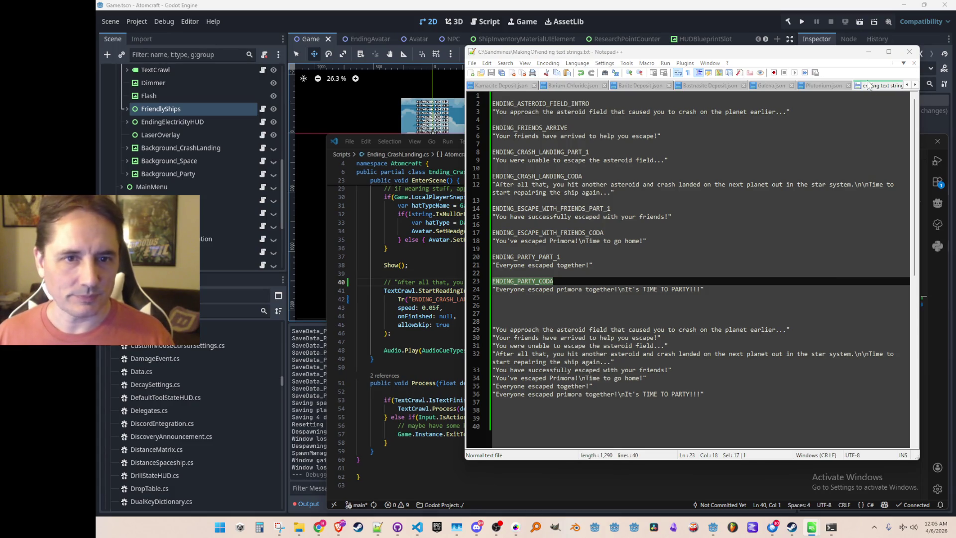
click(867, 52)
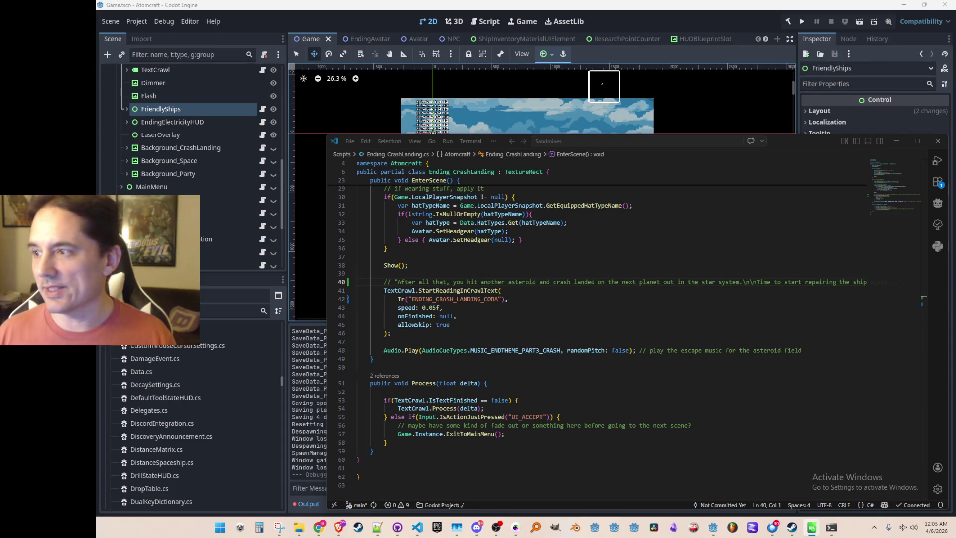
Paste the Chinese ending translations into column B from row 191, then select the English lines in Notepad++.
click(811, 527)
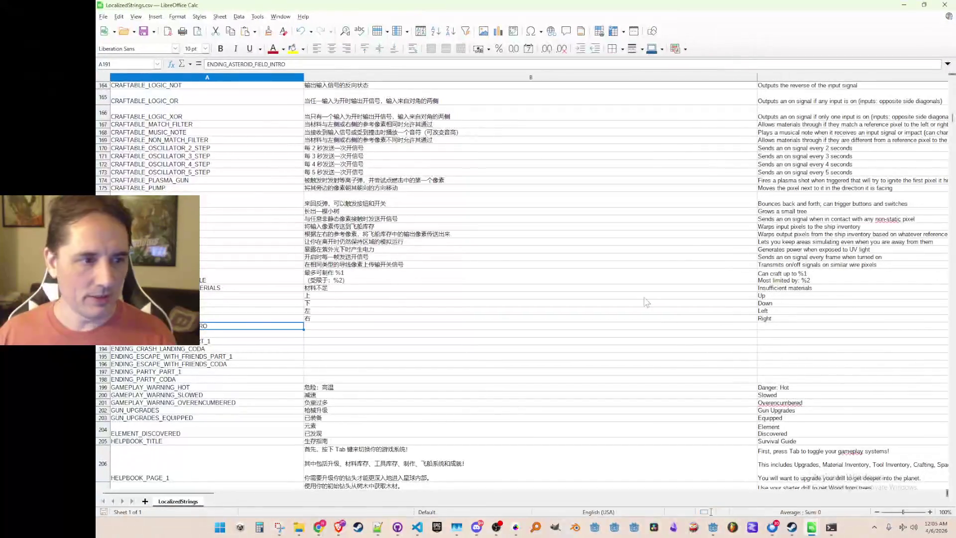
scroll(646, 302, down, 3)
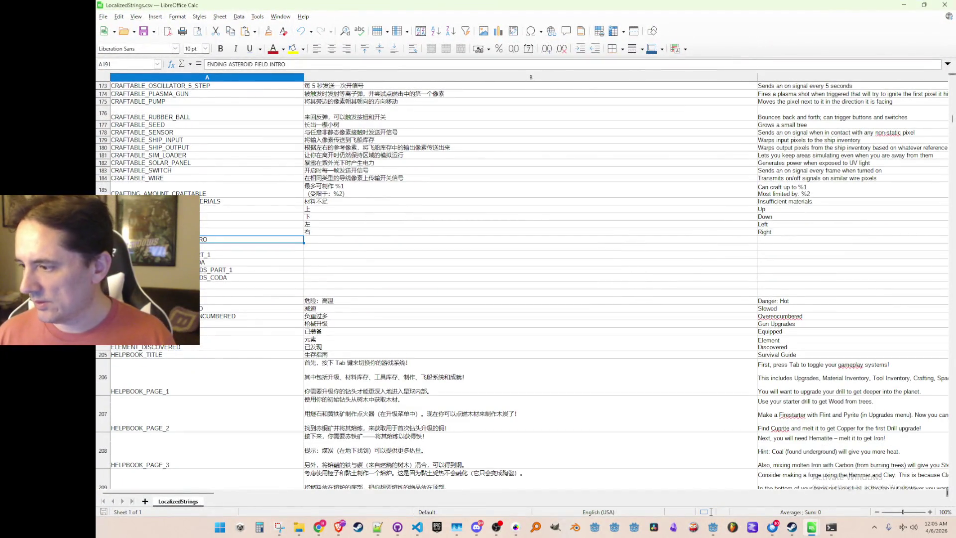
click(318, 527)
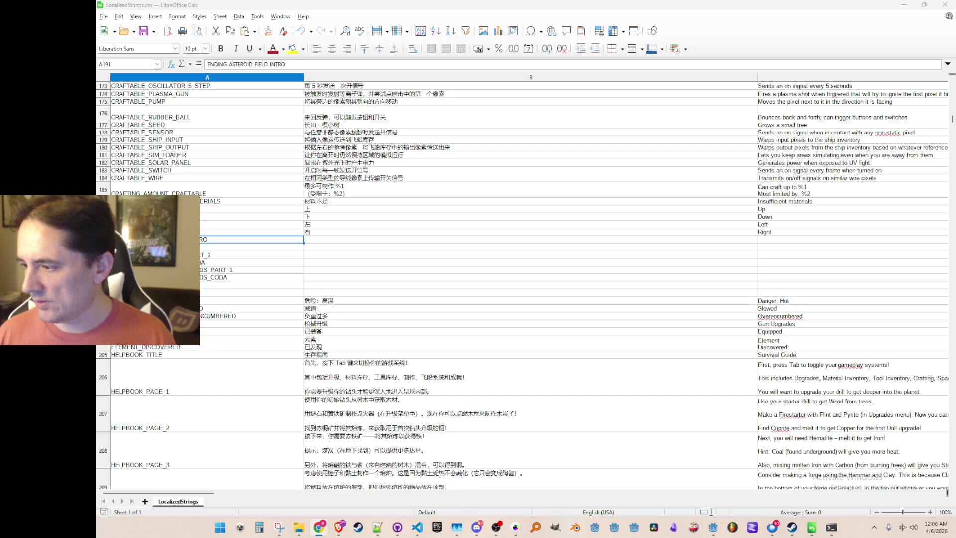
click(314, 247)
key(Up)
key(ctrl+v)
key(Right)
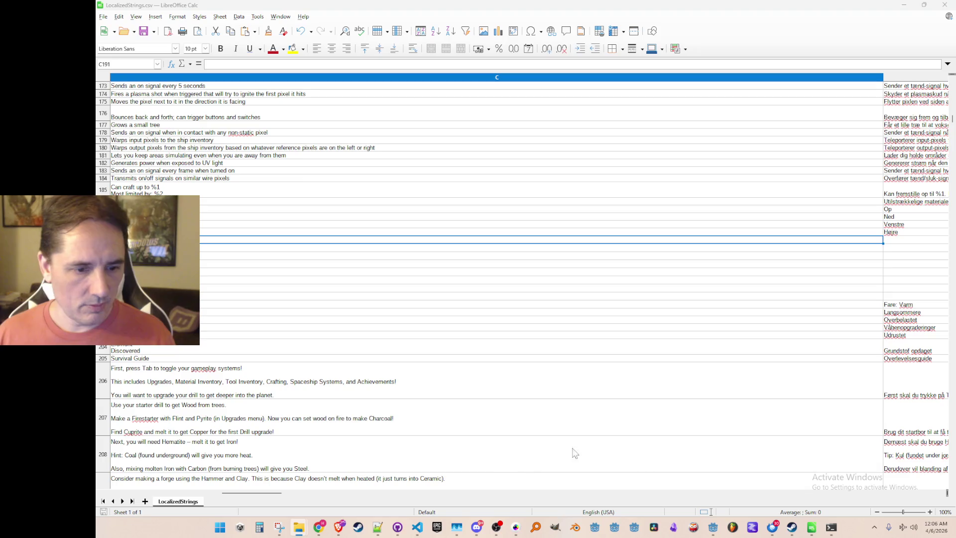
click(378, 527)
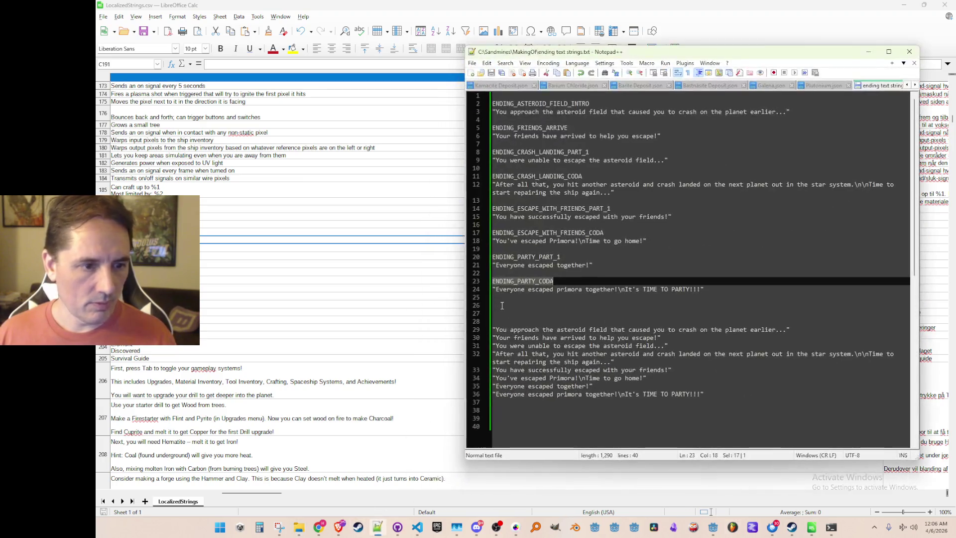
drag(726, 393, 493, 329)
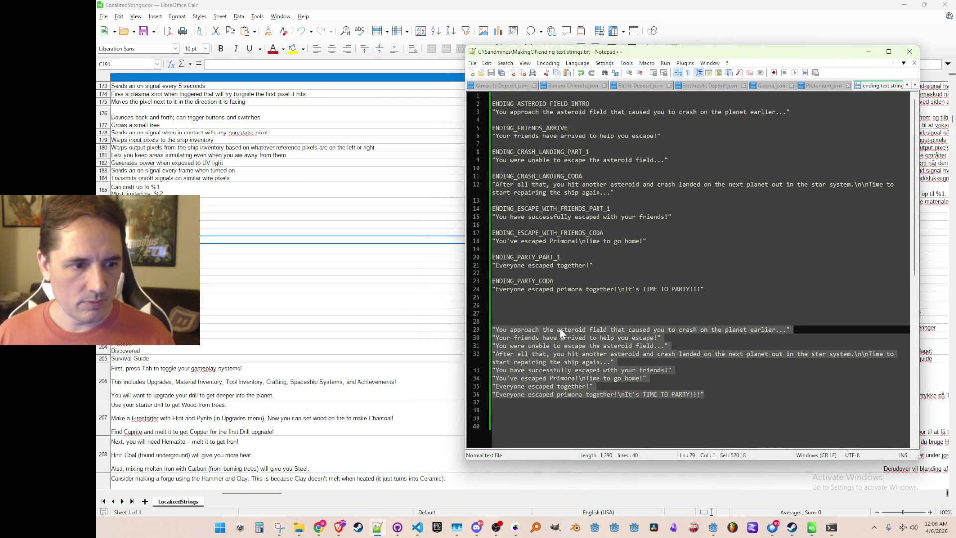
Paste the eight English ending lines into C191 and accept the Text Import.
click(686, 298)
click(868, 51)
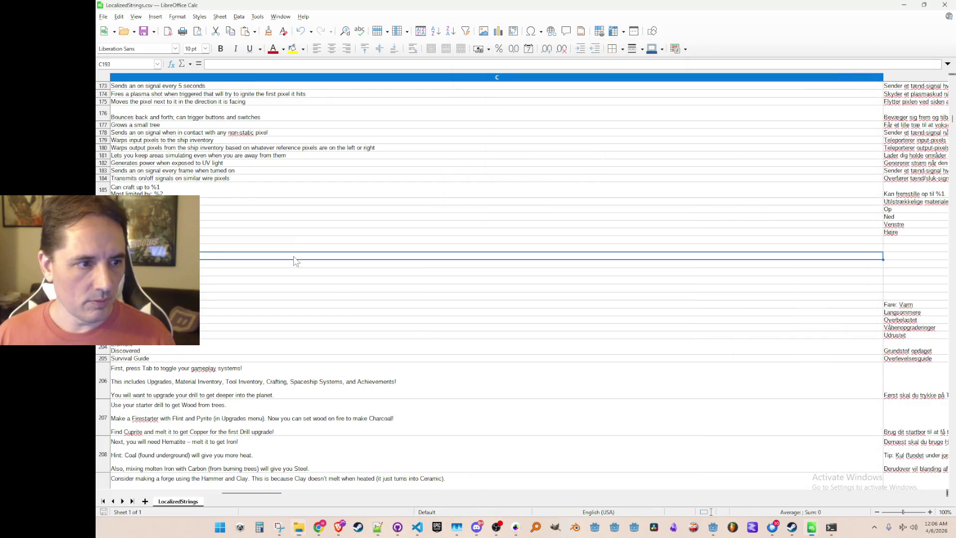
key(ctrl+v)
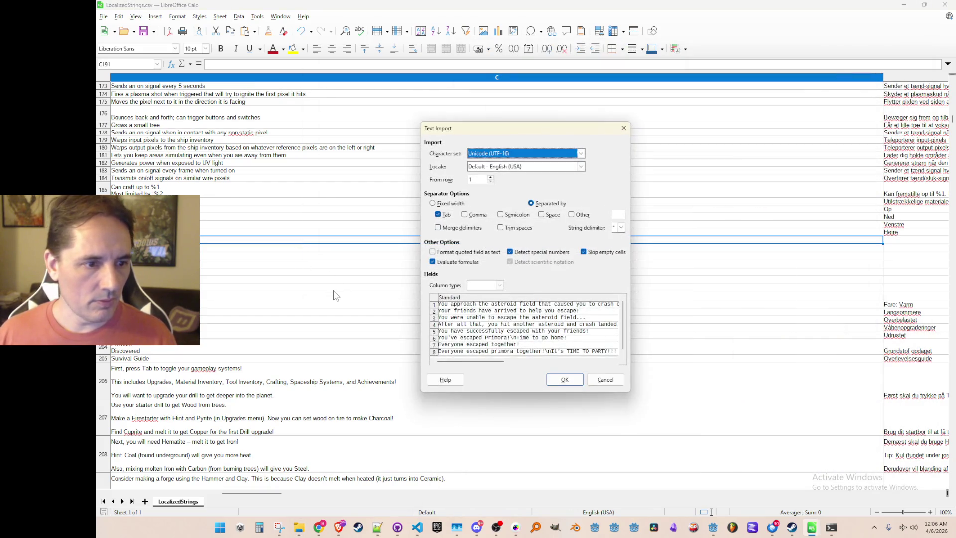
key(Return)
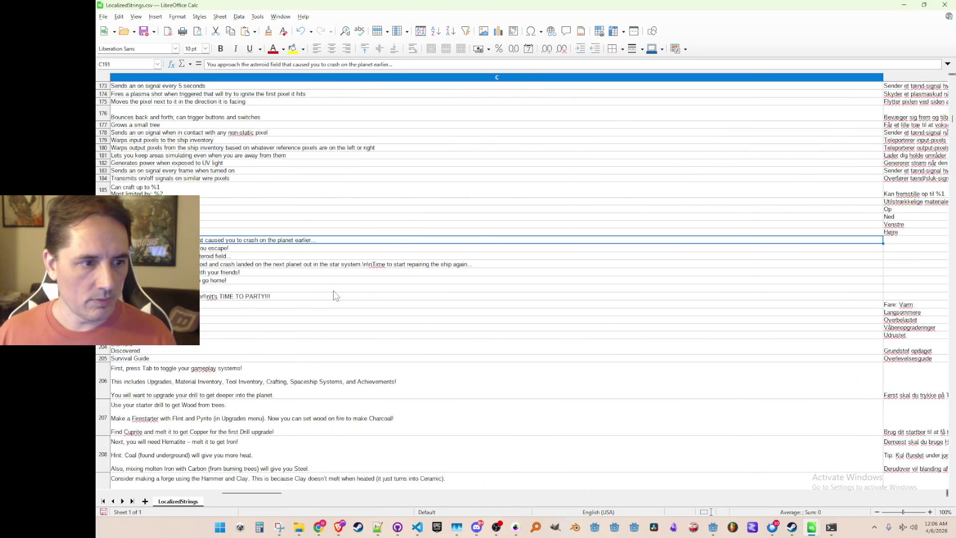
key(Right)
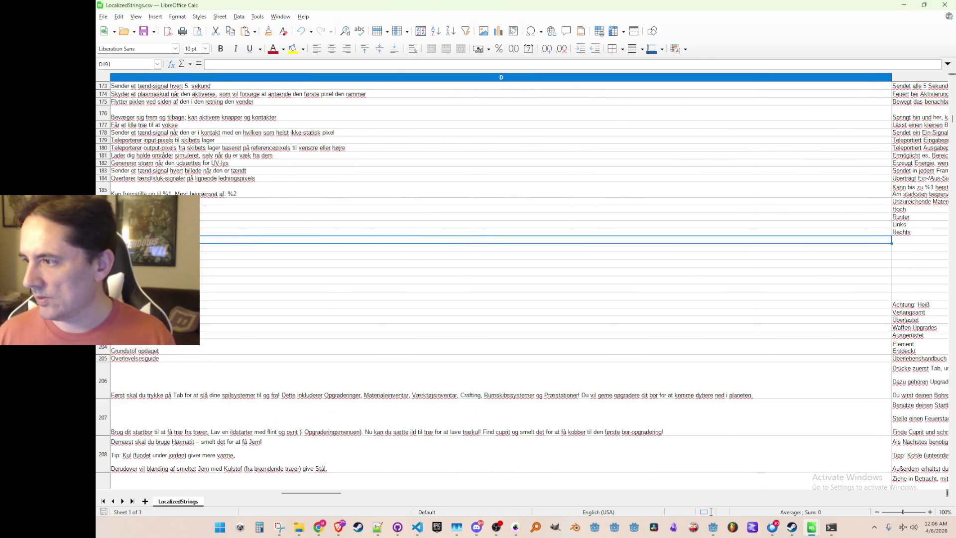
Paste the Danish translations from Chrome into column D.
key(alt+Tab)
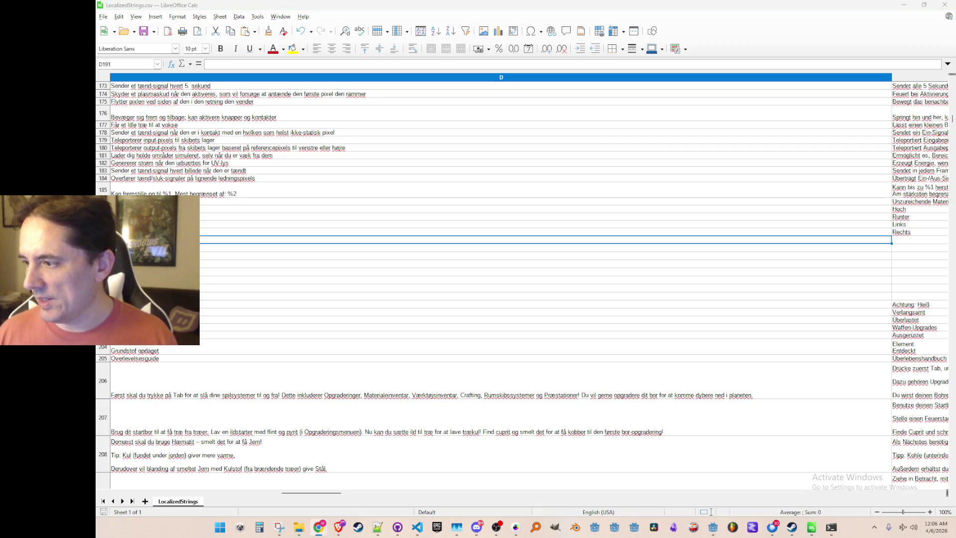
key(alt+Tab)
key(ctrl+v)
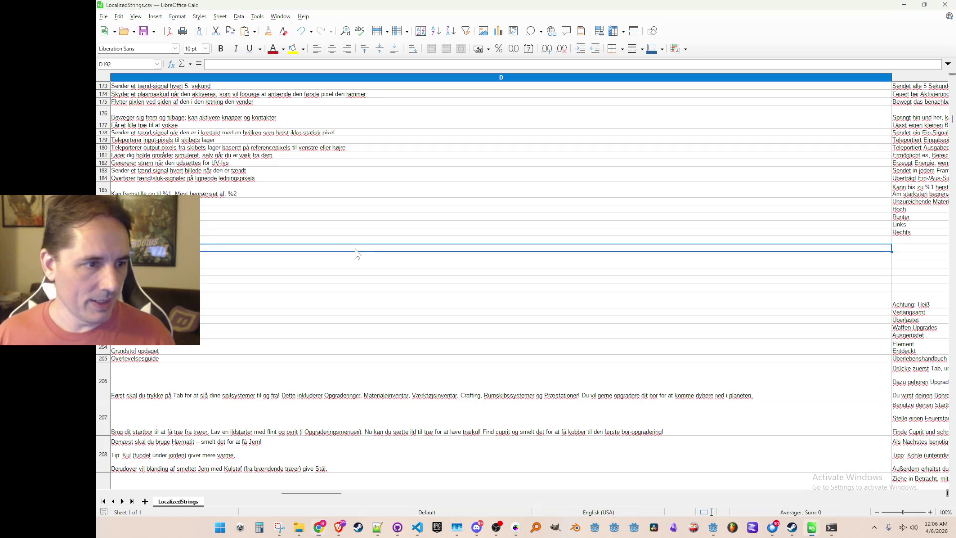
key(Right)
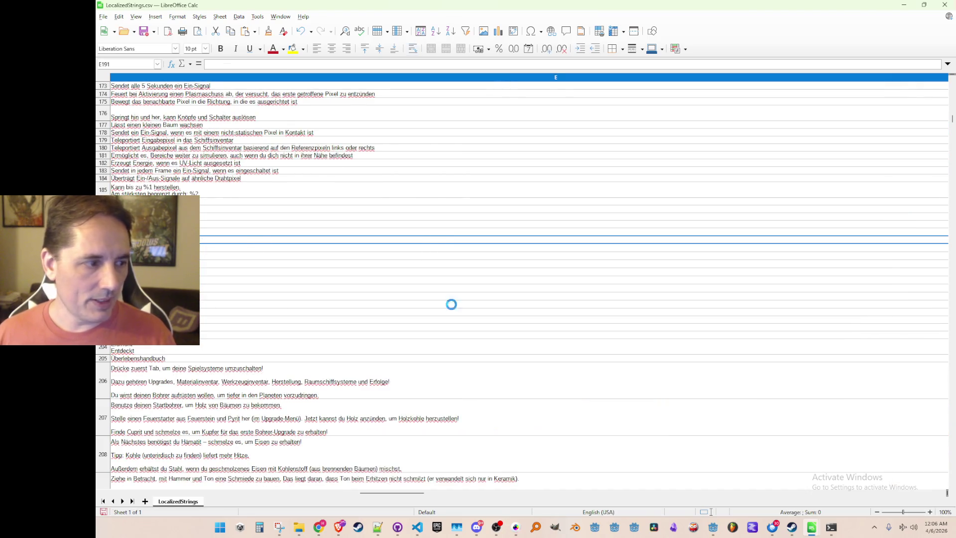
Paste the German translations from Chrome into column E.
key(alt+Tab)
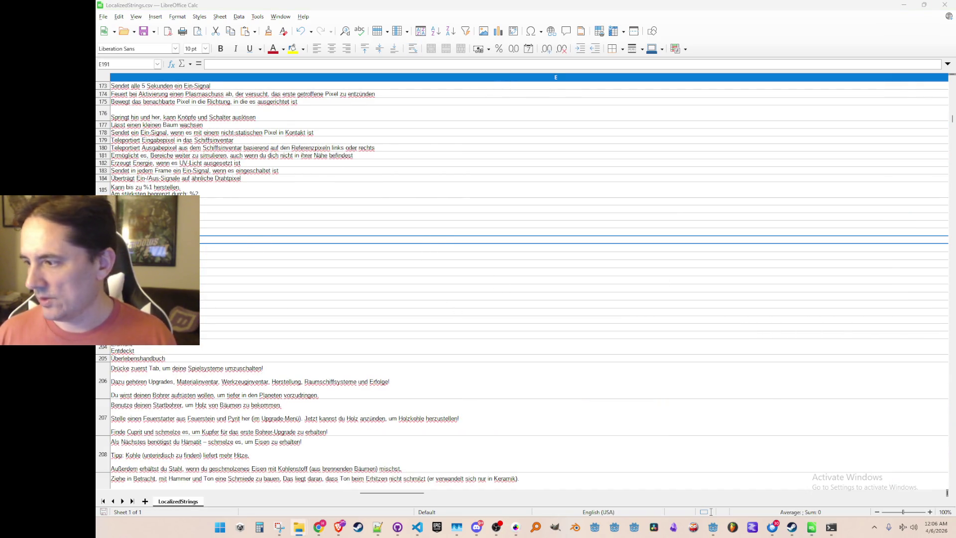
key(alt+Tab)
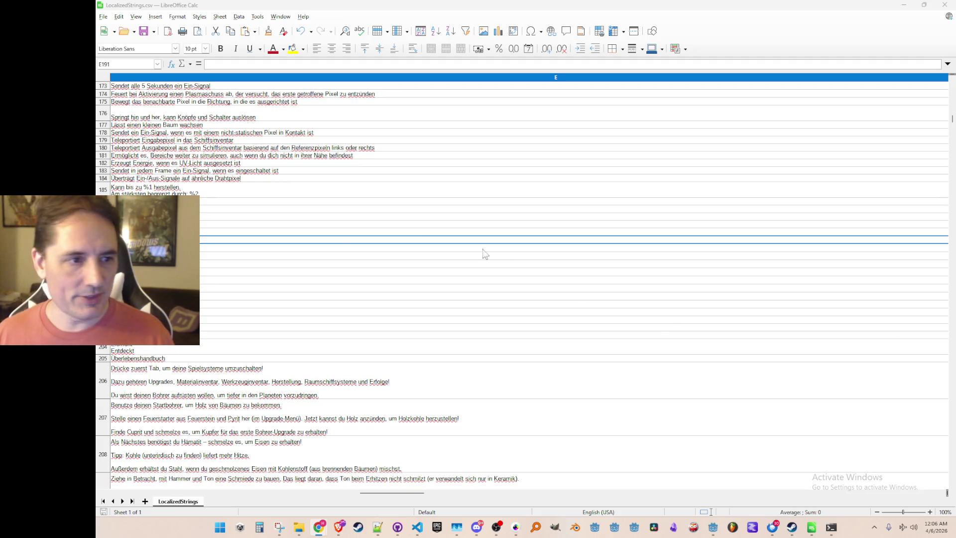
key(alt+Tab)
key(ctrl+v)
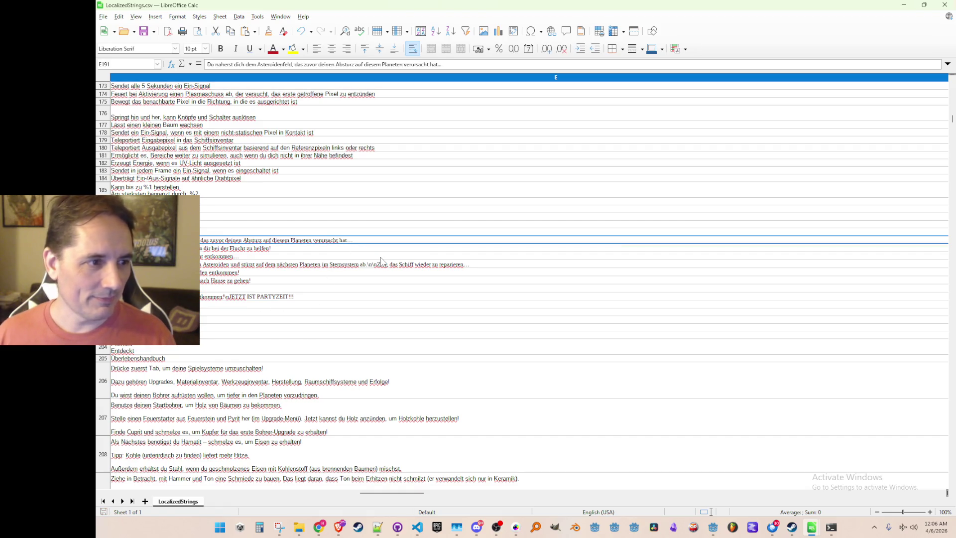
key(Right)
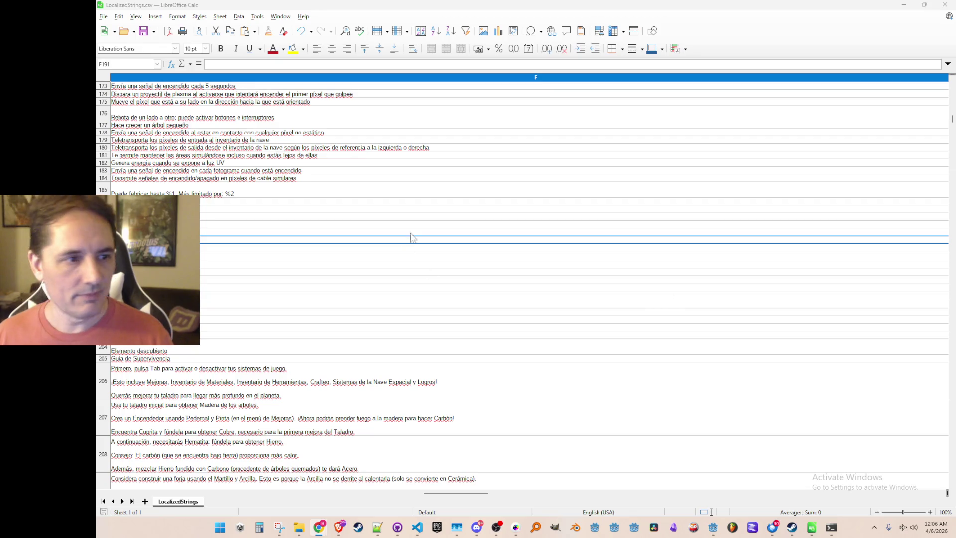
Paste the Spanish translations into column F, then move on to the Japanese column H.
click(174, 239)
key(ctrl+v)
key(Right)
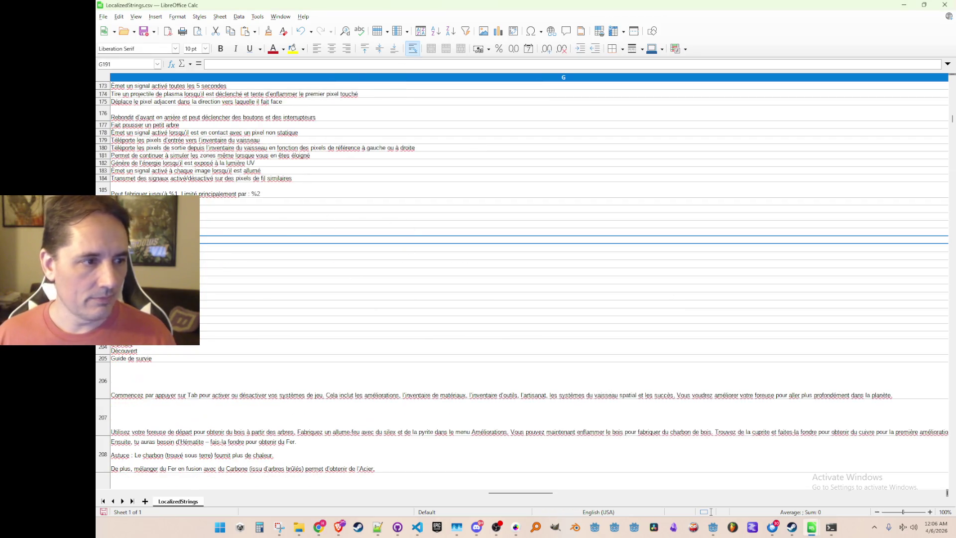
key(alt+Tab)
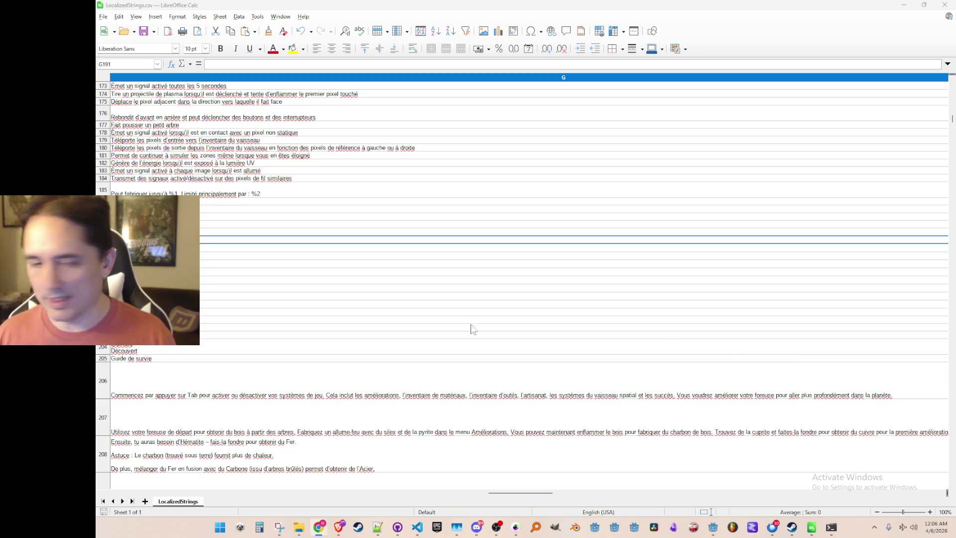
click(302, 241)
key(Right)
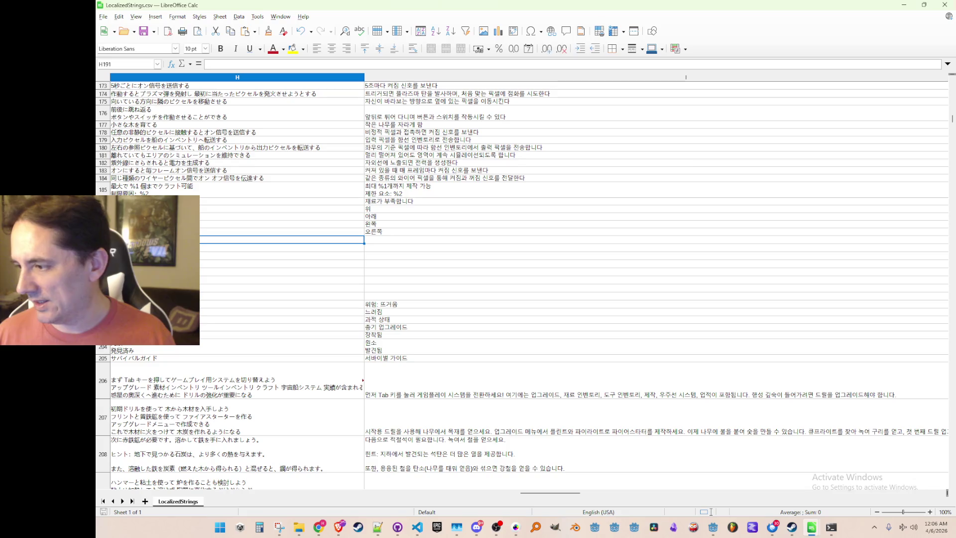
Paste the Japanese ending translations from the browser into column H.
key(alt+Tab)
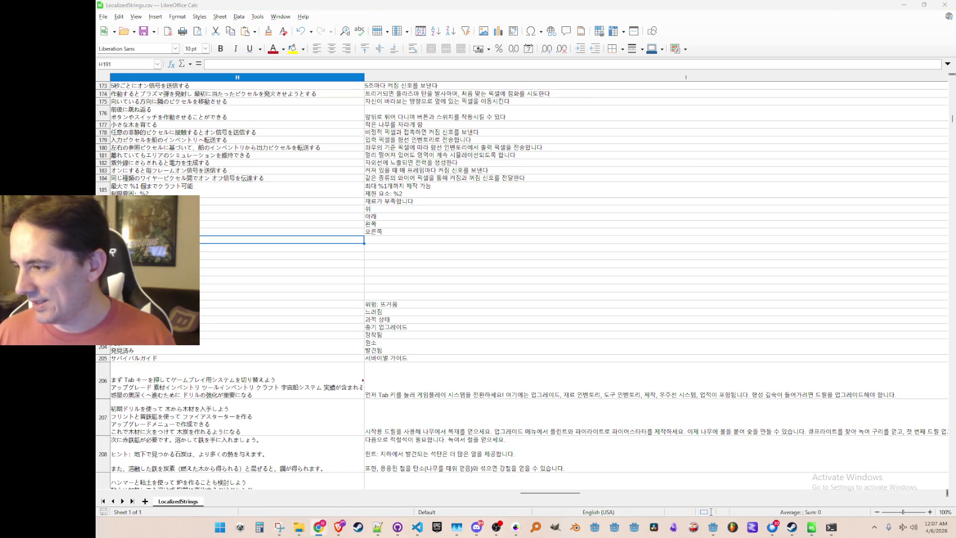
click(235, 244)
key(ctrl+v)
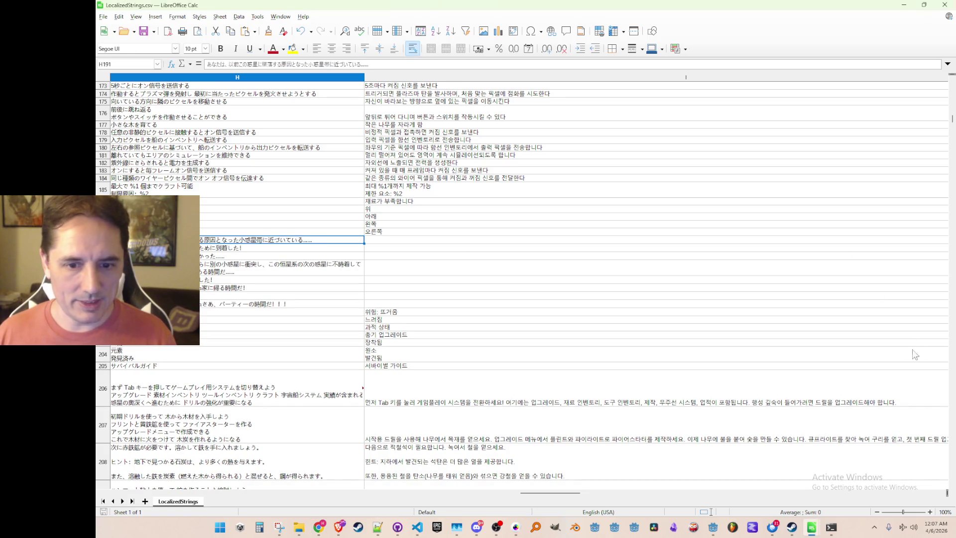
Scroll the sheet back to the ENDING_ key rows around row 197.
drag(951, 120, 947, 218)
click(689, 229)
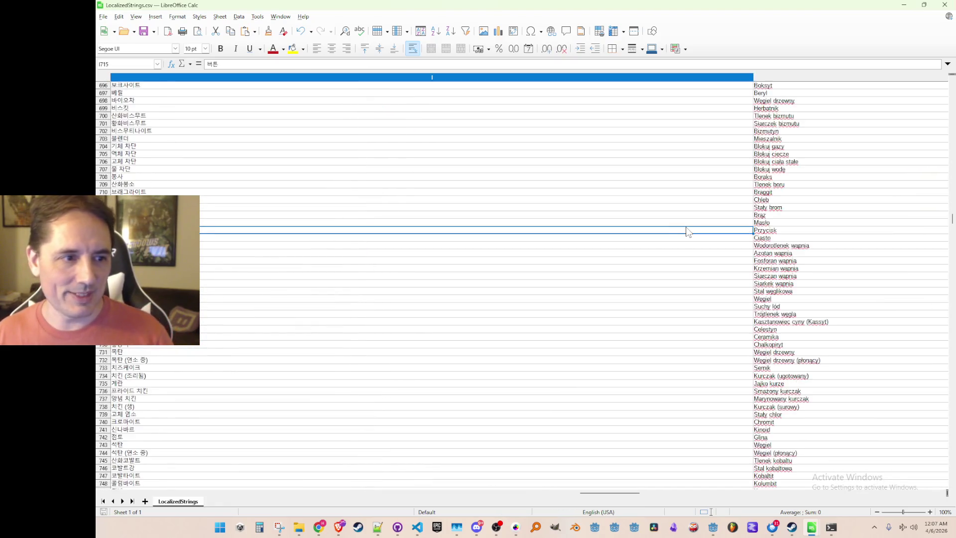
key(Left)
key(Left)
key(Left)
key(Left)
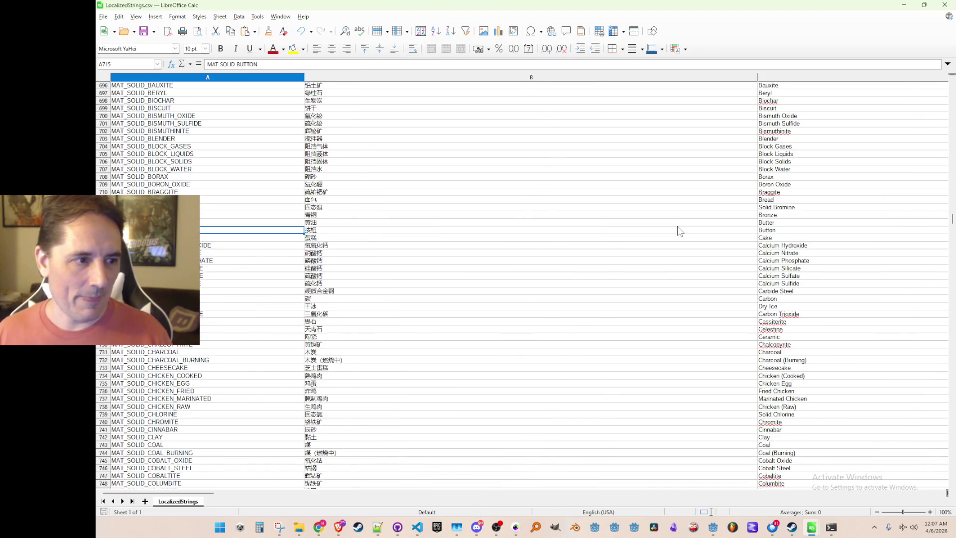
scroll(680, 231, right, 1)
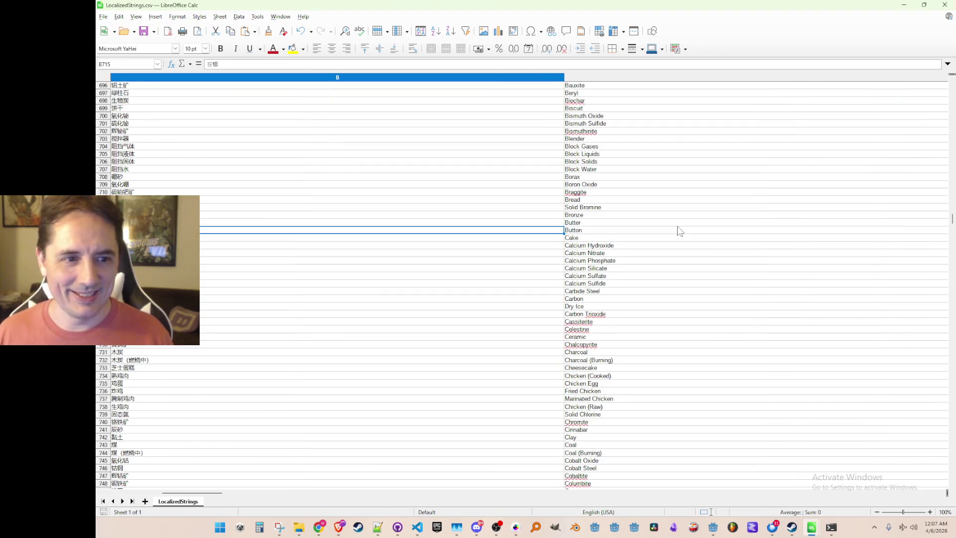
mouse_move(951, 223)
mouse_down()
mouse_move(944, 413)
mouse_move(937, 105)
mouse_move(936, 129)
mouse_up()
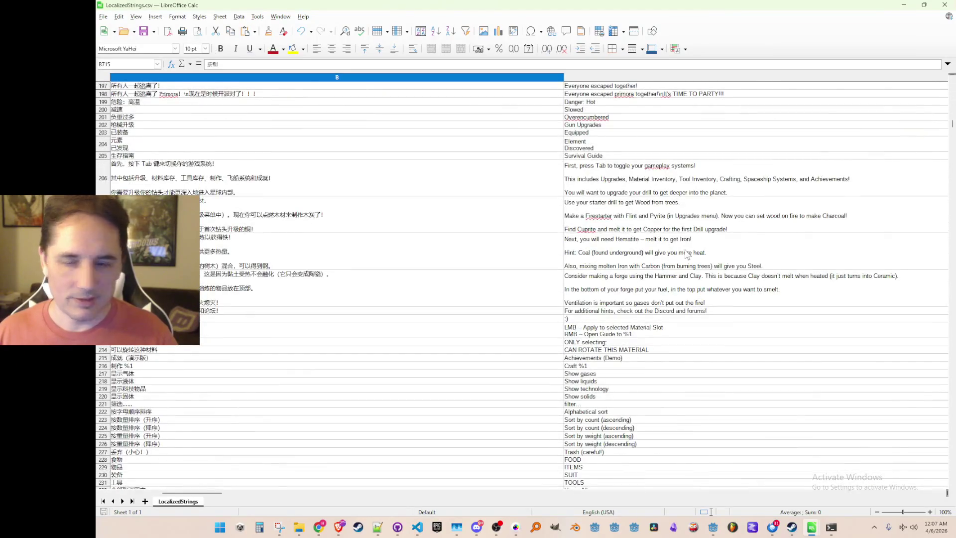
click(663, 253)
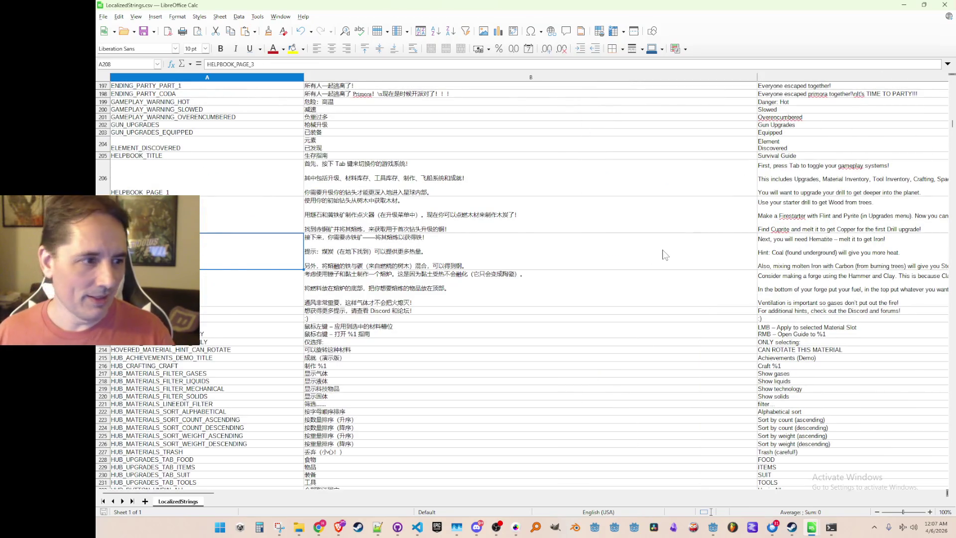
Paste the Korean ending translations into column I starting at I191.
scroll(662, 253, up, 5)
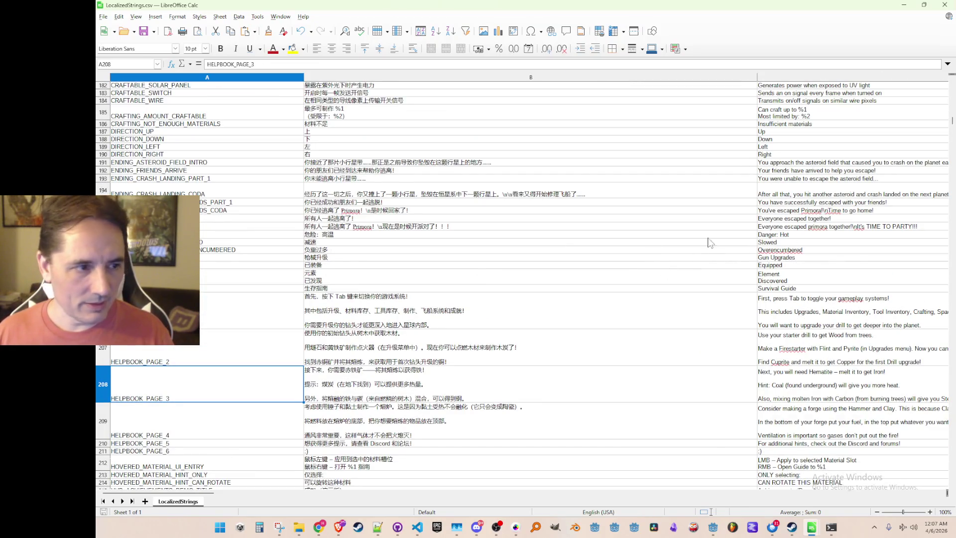
click(437, 204)
key(Right)
key(Right)
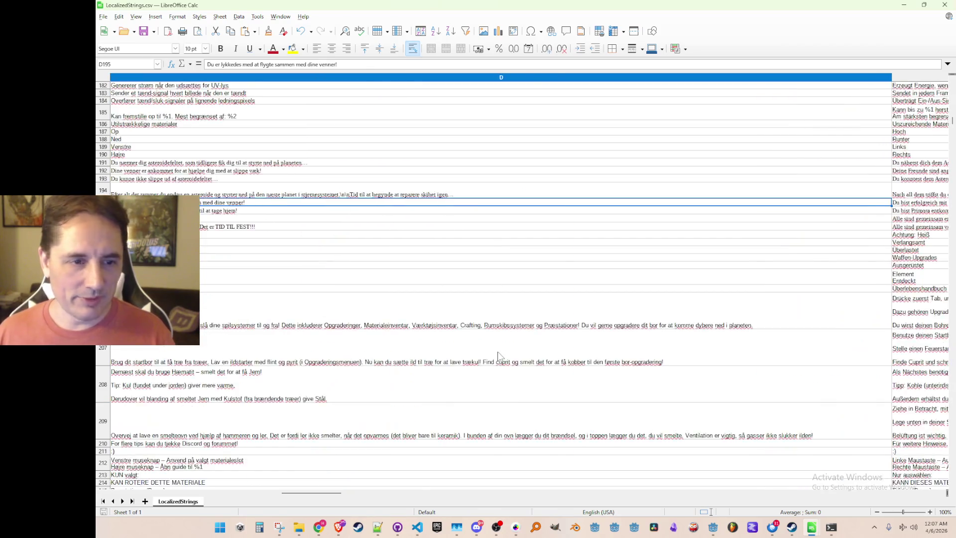
key(Right)
key(Right)
key(Right)
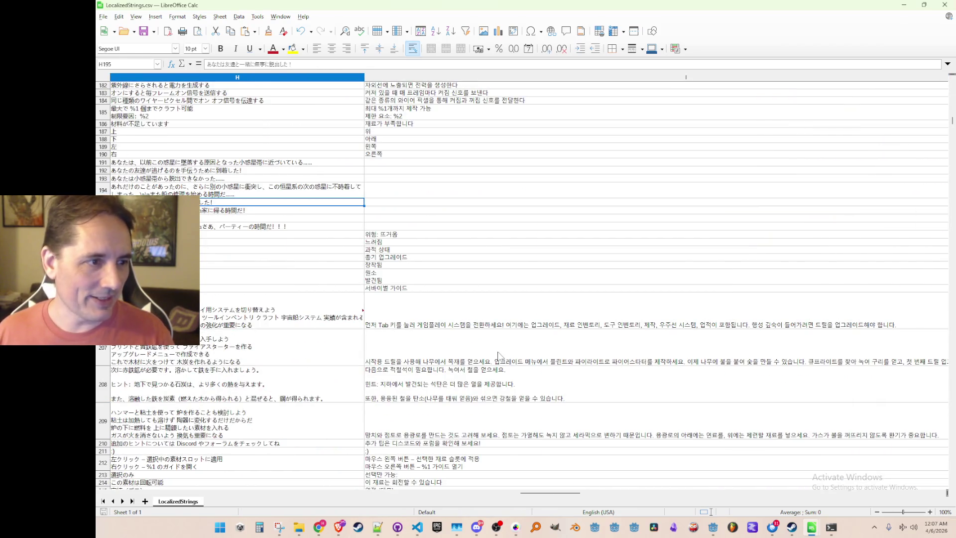
key(Up)
key(Right)
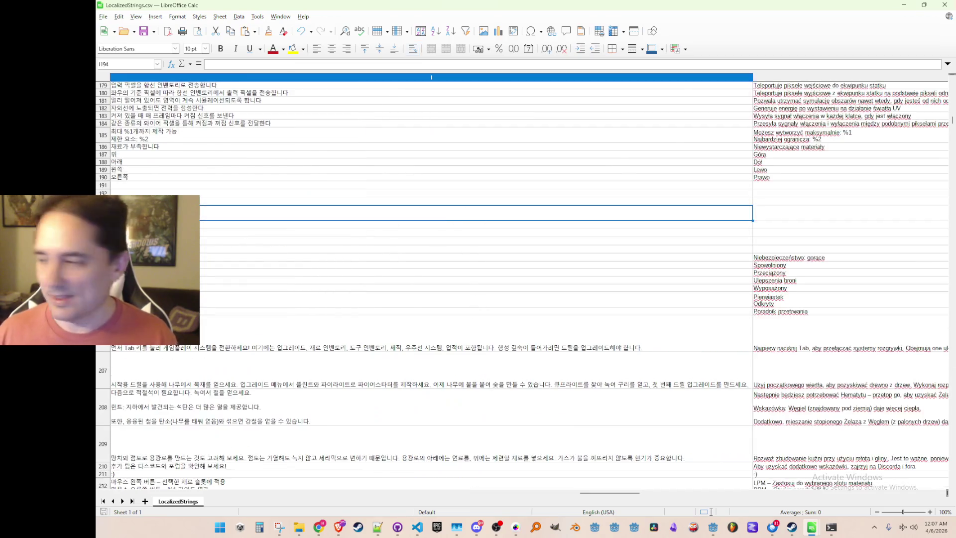
key(alt+Tab)
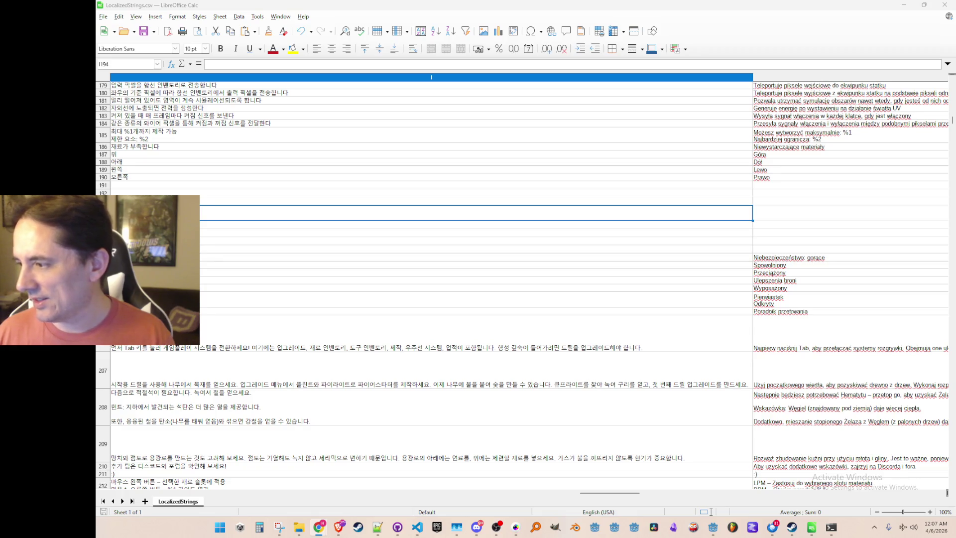
click(193, 186)
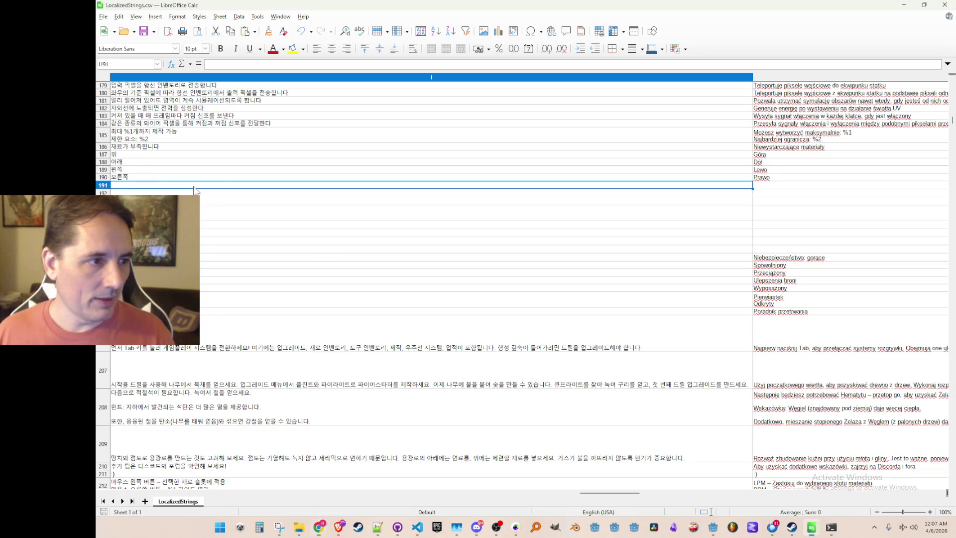
key(ctrl+v)
Paste the Polish and Portuguese translations into J191 and K191 downward.
key(Right)
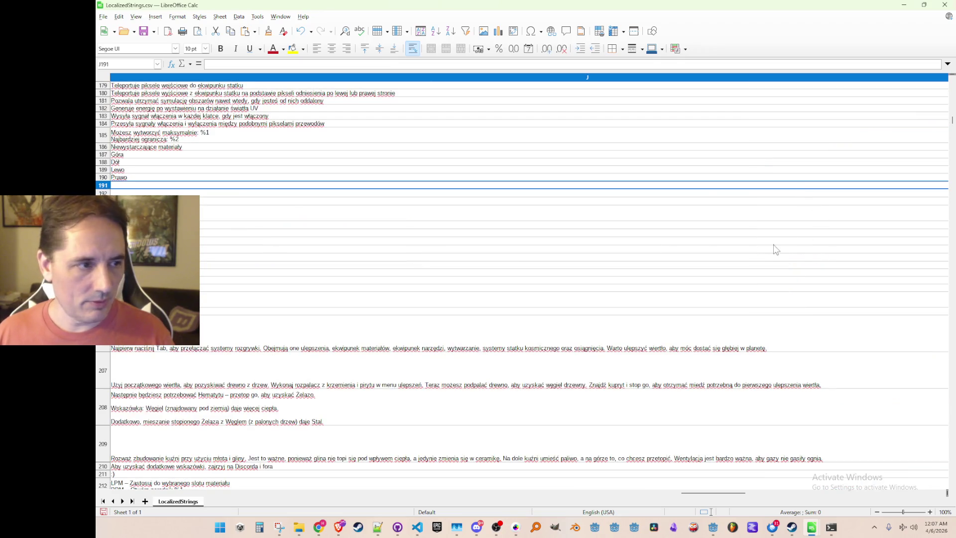
key(alt+Tab)
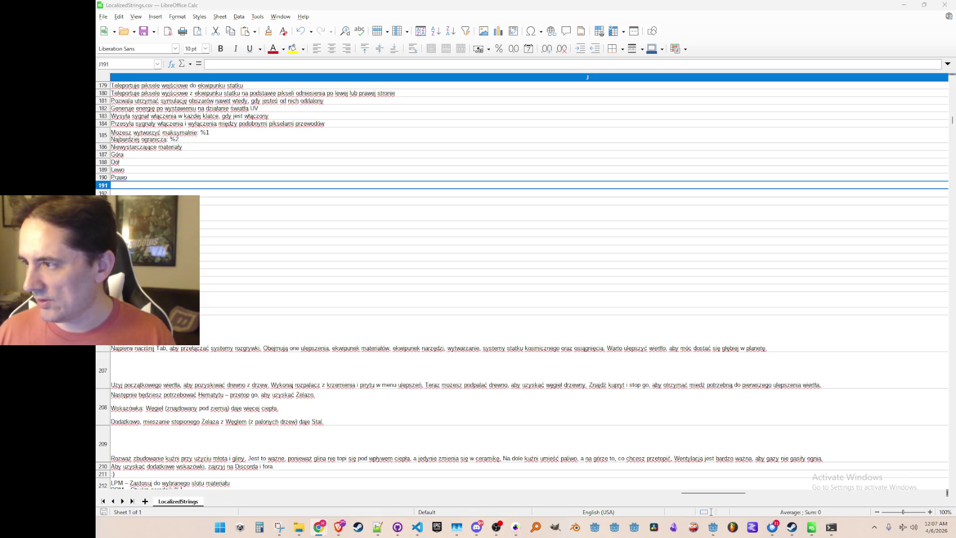
click(294, 185)
key(ctrl+v)
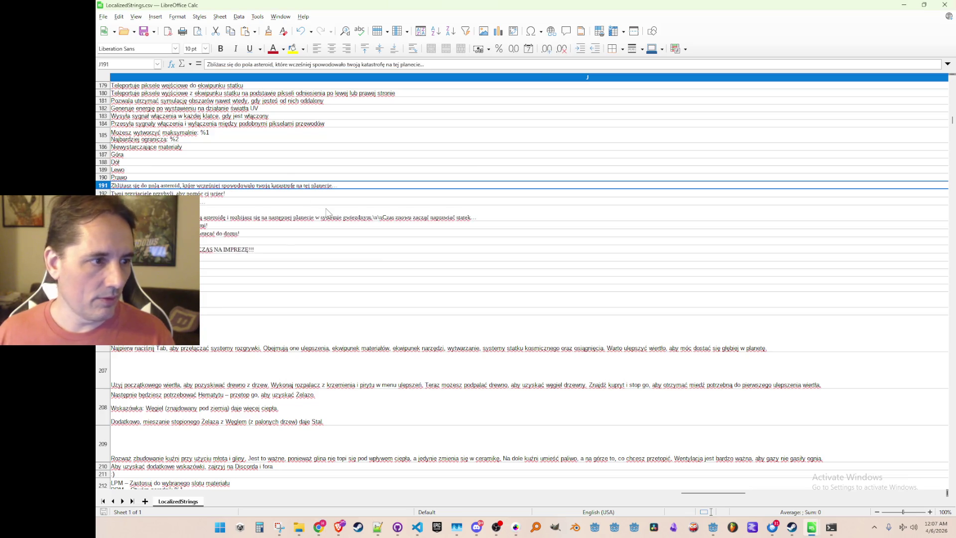
key(Right)
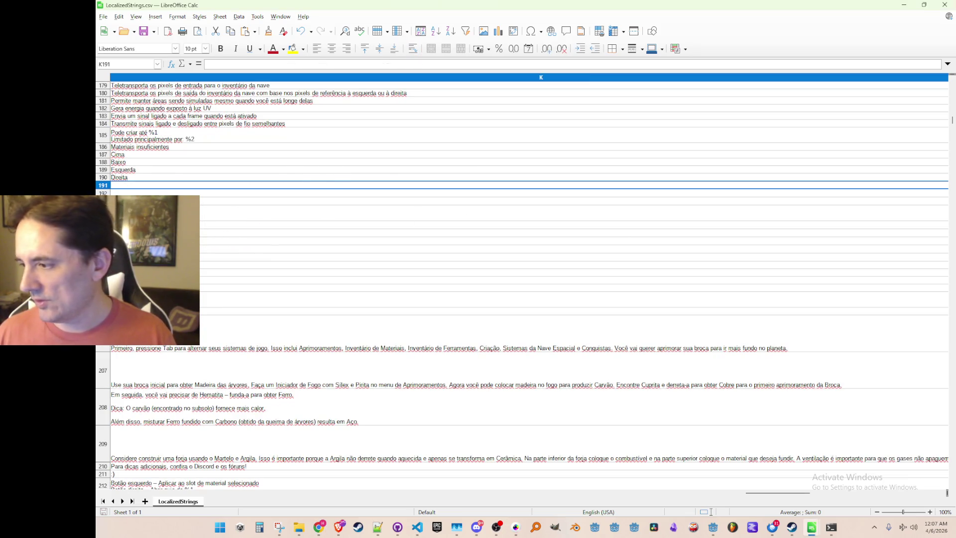
key(alt+Tab)
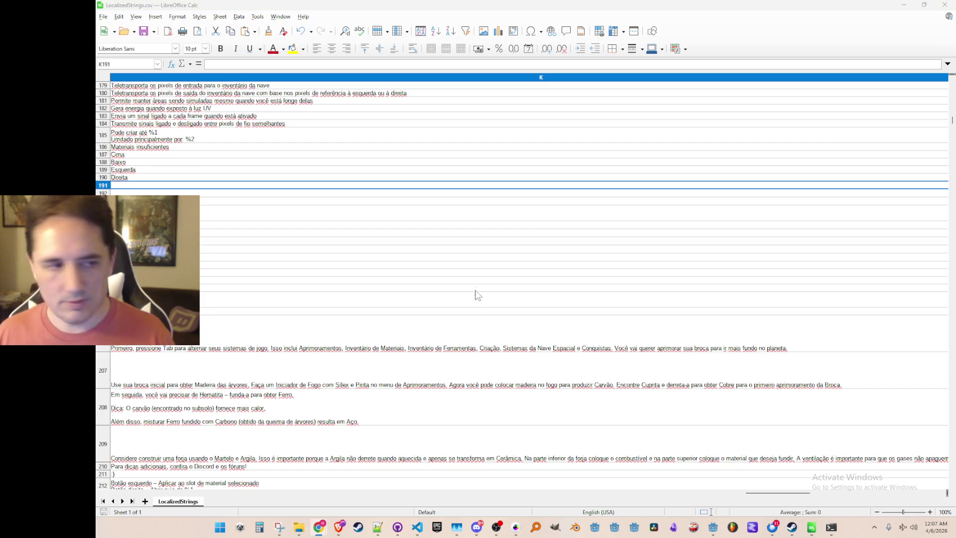
click(401, 186)
key(ctrl+v)
Paste the Russian and Turkish translations into L191 and M191, then return to A191.
key(Right)
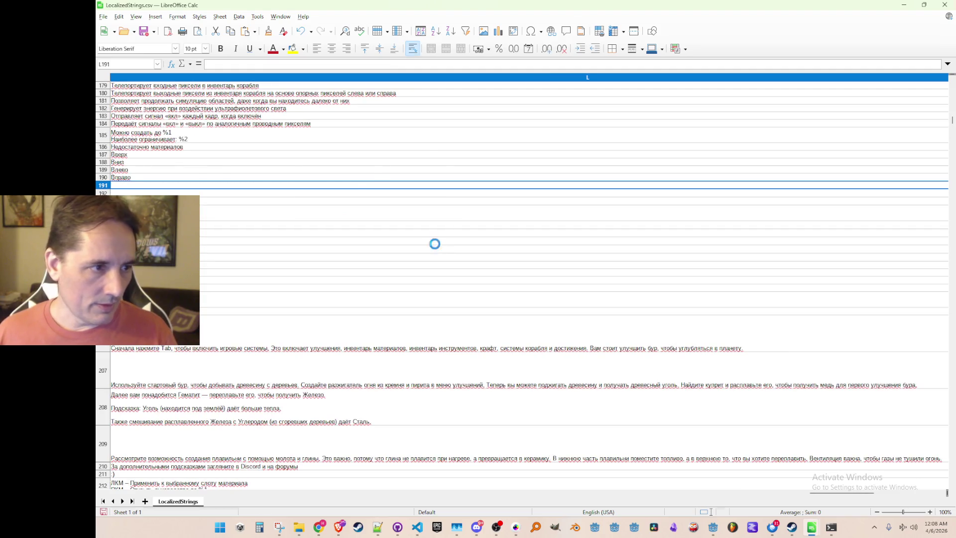
key(alt+Tab)
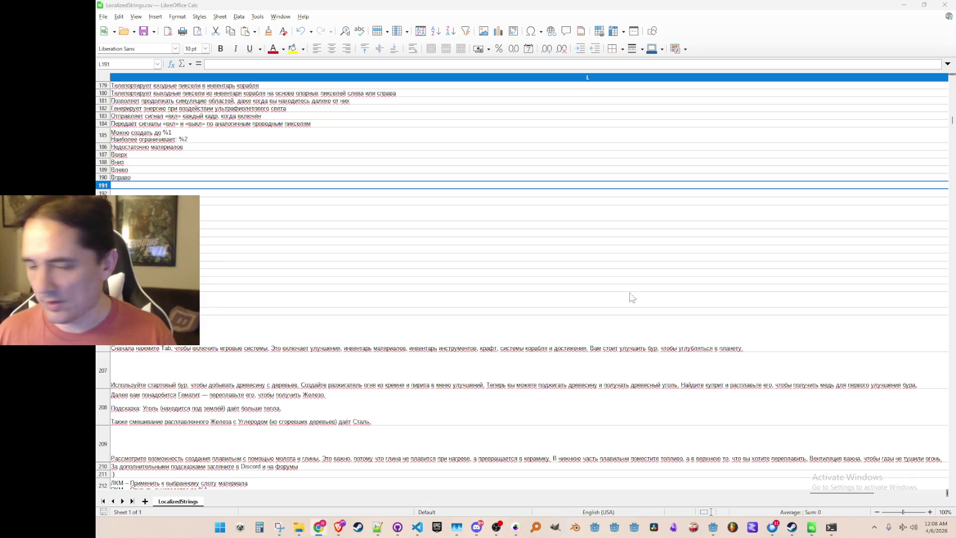
click(391, 187)
key(ctrl+v)
key(Right)
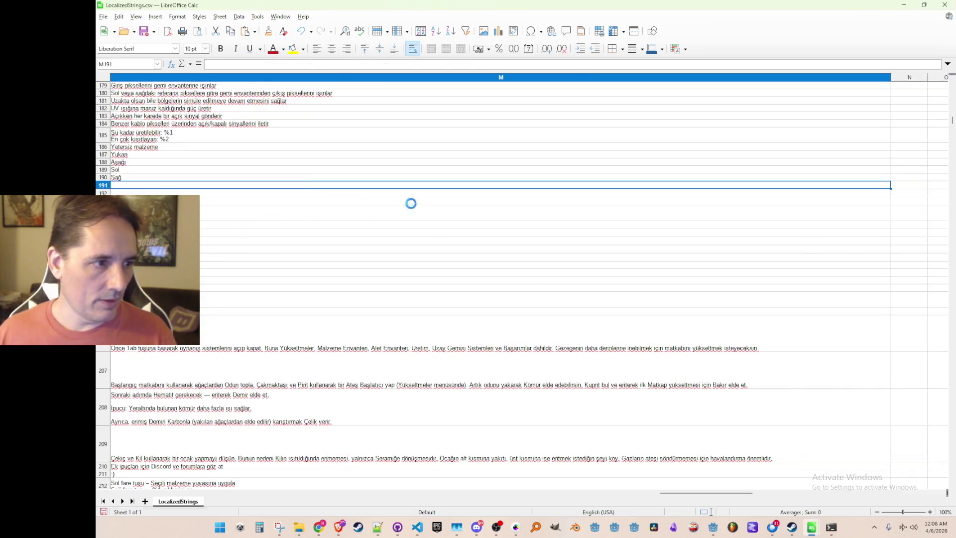
key(alt+Tab)
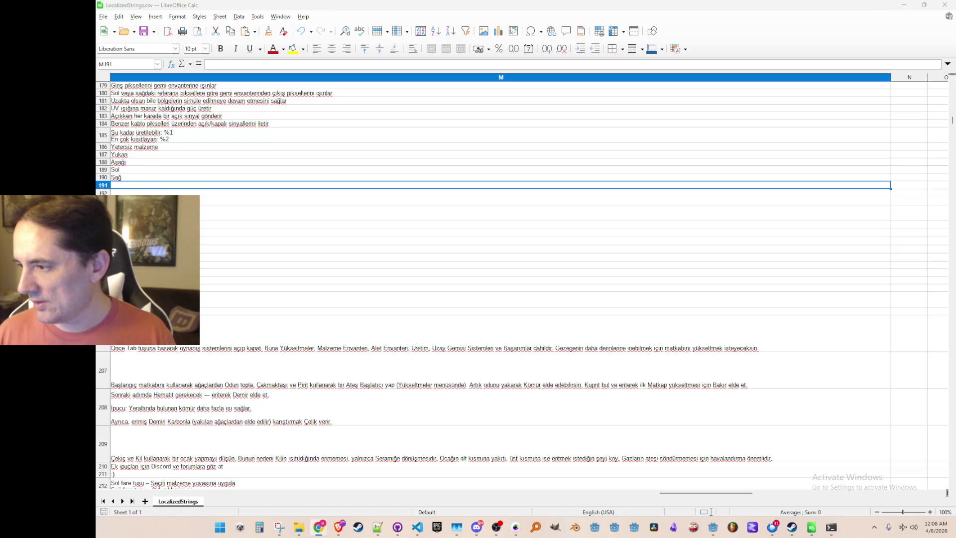
click(382, 186)
key(ctrl+v)
key(Right)
key(Left)
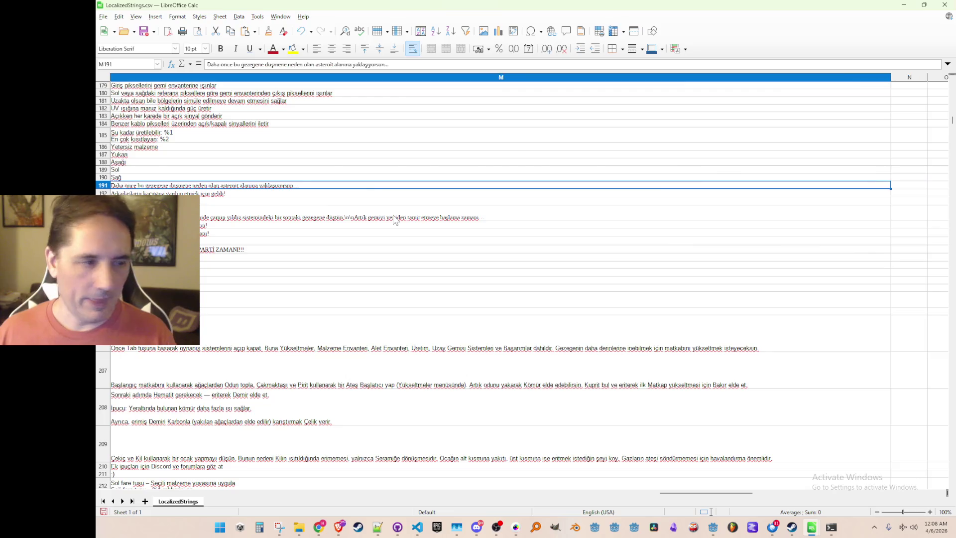
key(Home)
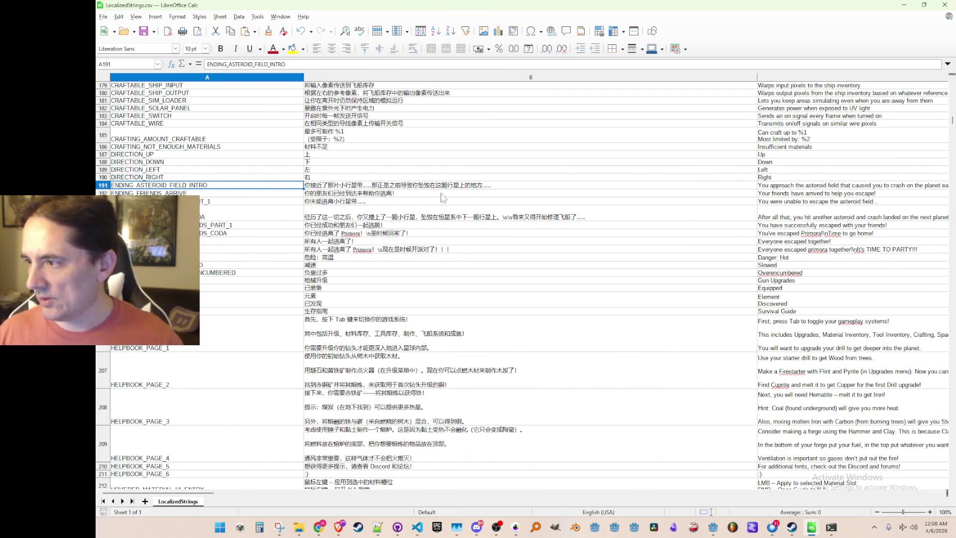
Close LibreOffice Calc and put the caret on empty line 39 of Ending_CrashLanding.cs.
double_click(662, 7)
click(875, 38)
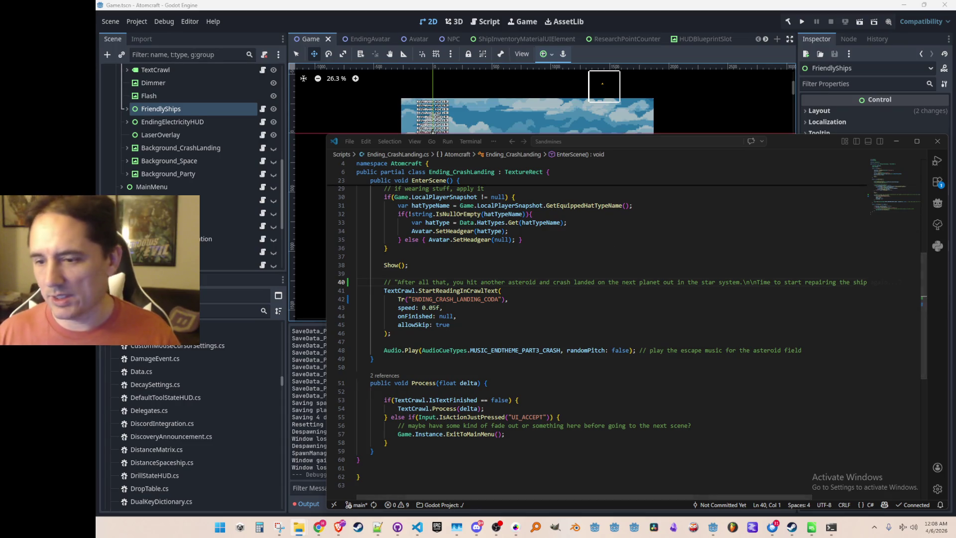
click(607, 264)
click(584, 276)
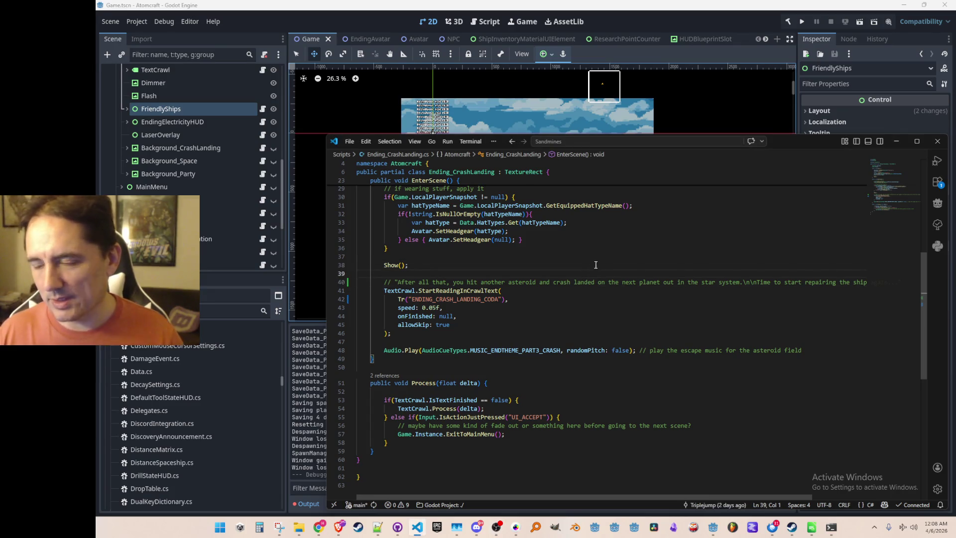
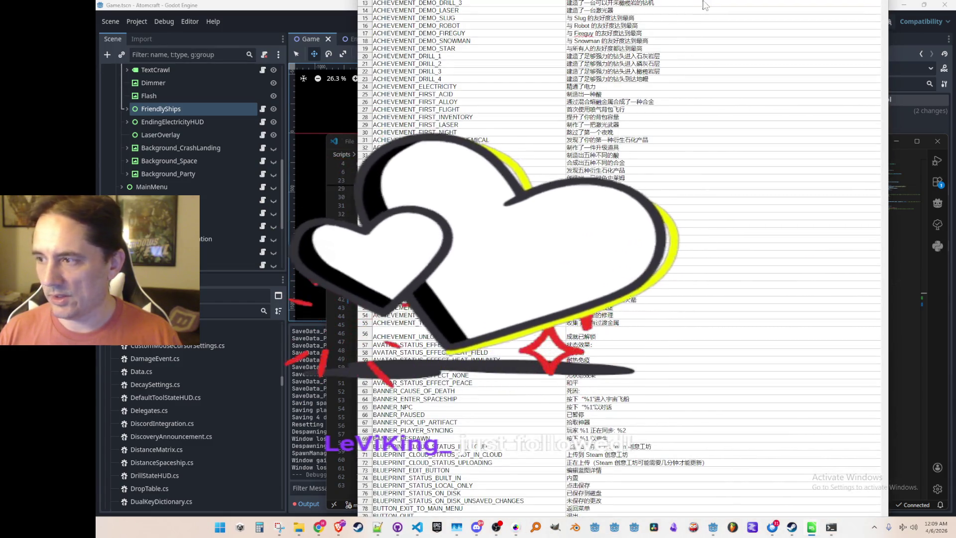
Inspect the row 20 drill and Fireguy friendship achievement strings.
click(667, 56)
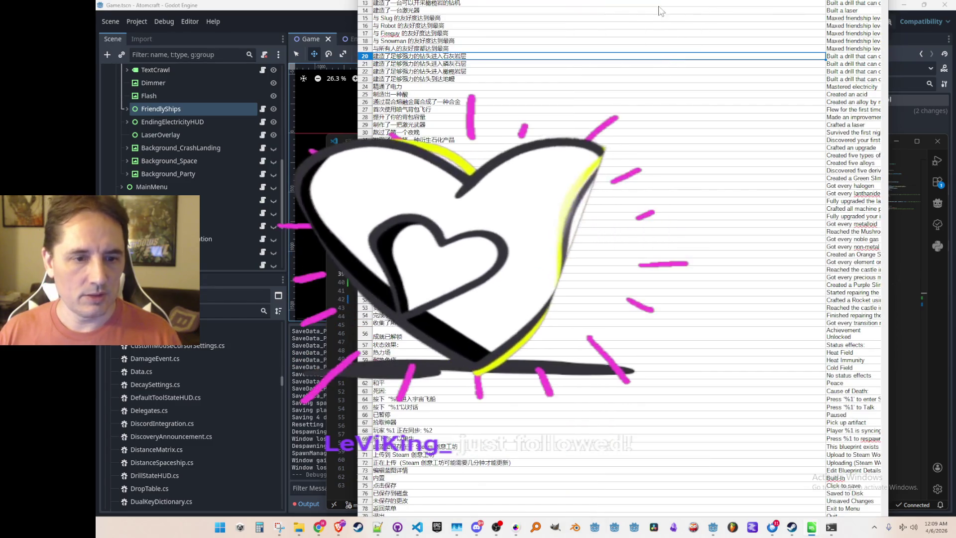
click(661, 33)
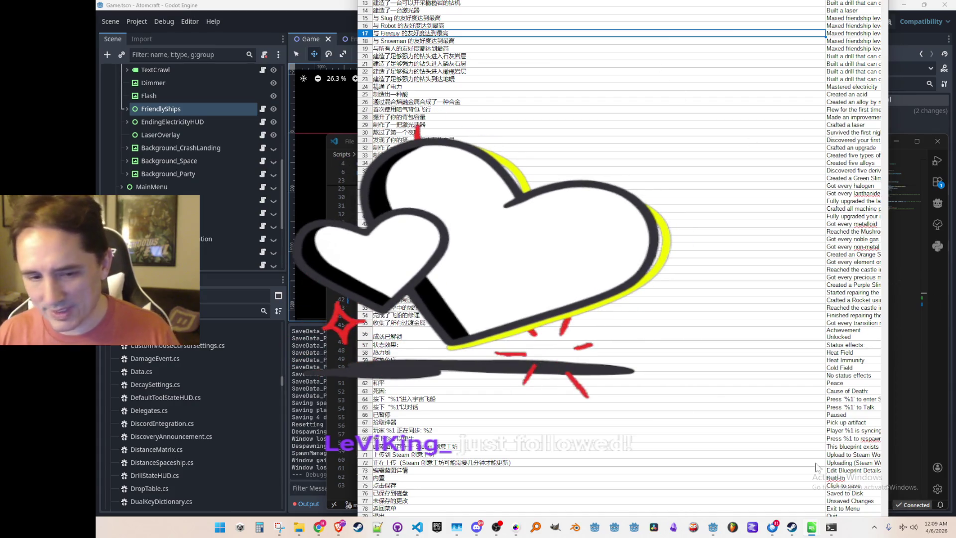
mouse_move(811, 527)
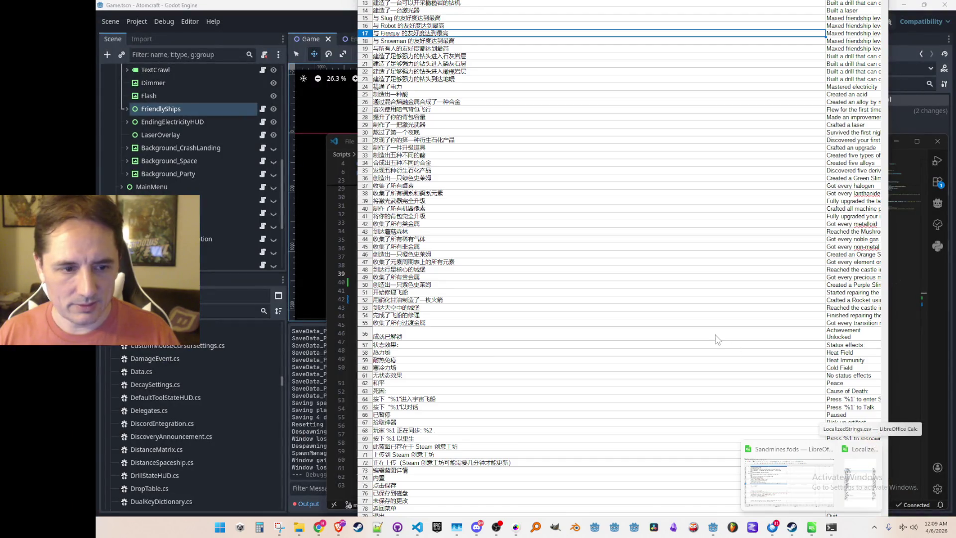
Page down to the row 2011 strings, select the final Upgrade row, and minimize Calc.
key(Page_Down)
key(Page_Down)
key(Page_Down)
key(Page_Down)
key(Page_Down)
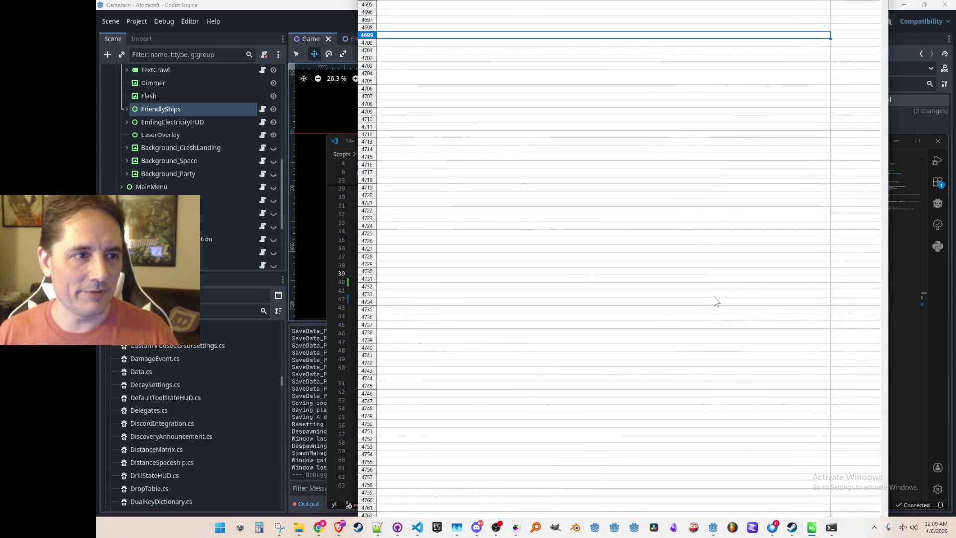
key(Page_Up)
key(Page_Up)
key(Page_Up)
key(Page_Up)
key(Page_Up)
key(Page_Up)
key(Page_Down)
key(Page_Down)
key(Page_Down)
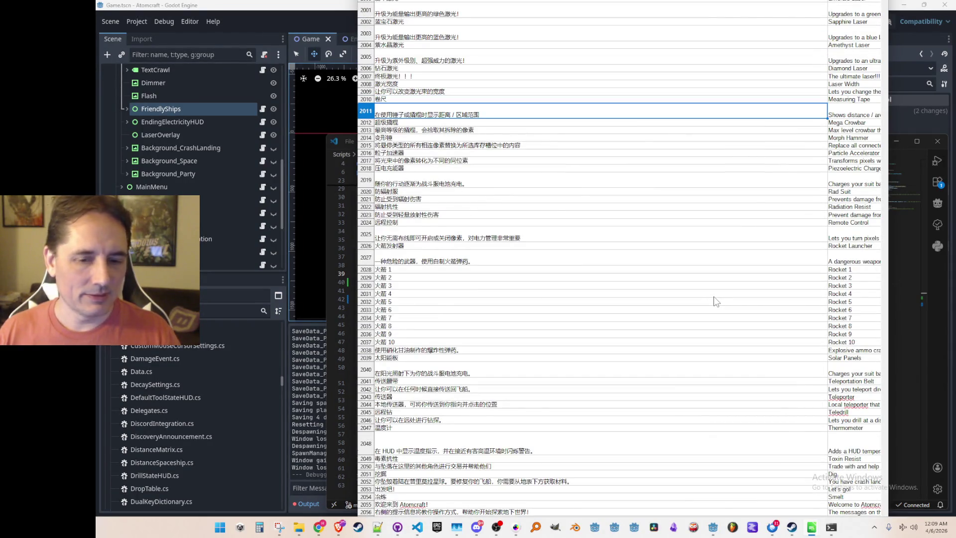
key(Down)
key(Down)
key(Down)
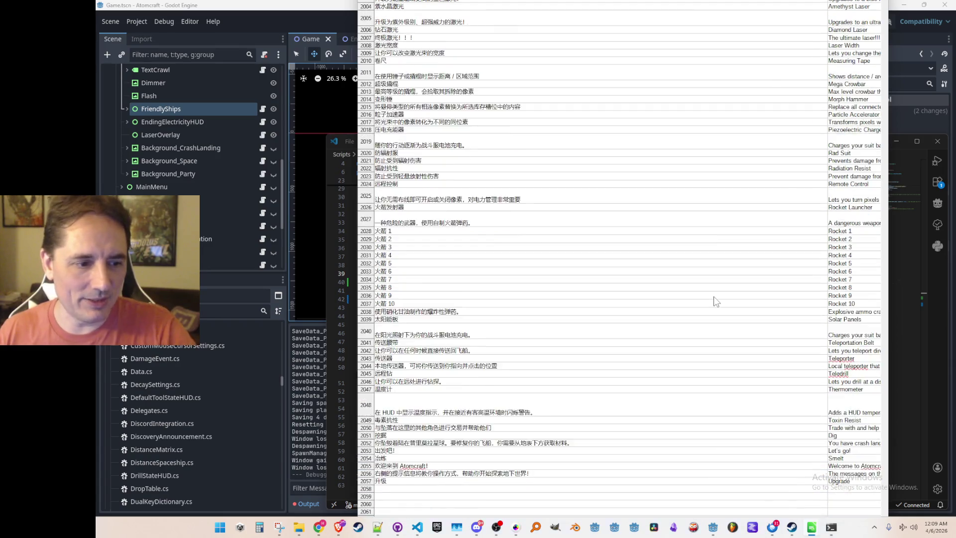
scroll(713, 301, down, 3)
scroll(712, 302, down, 2)
click(418, 349)
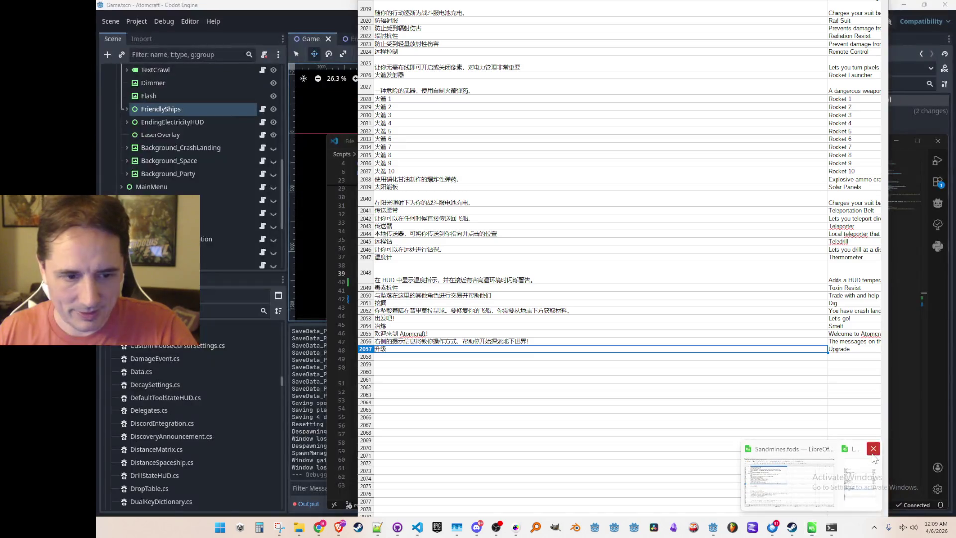
click(789, 478)
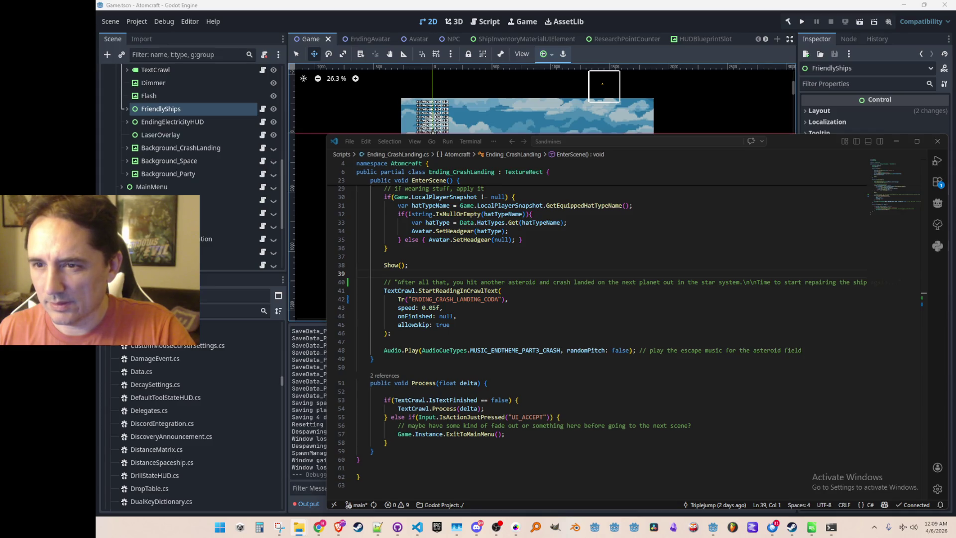
key(alt+Tab)
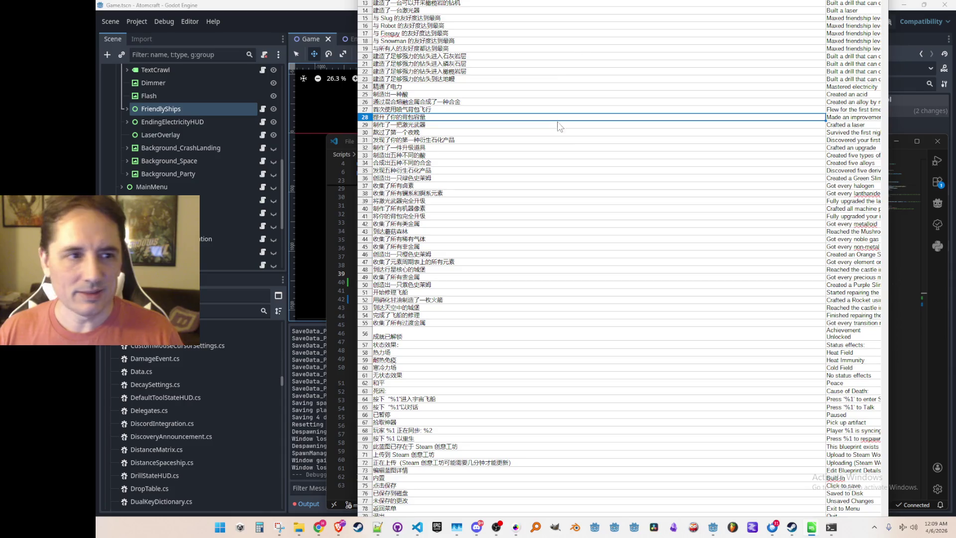
click(568, 148)
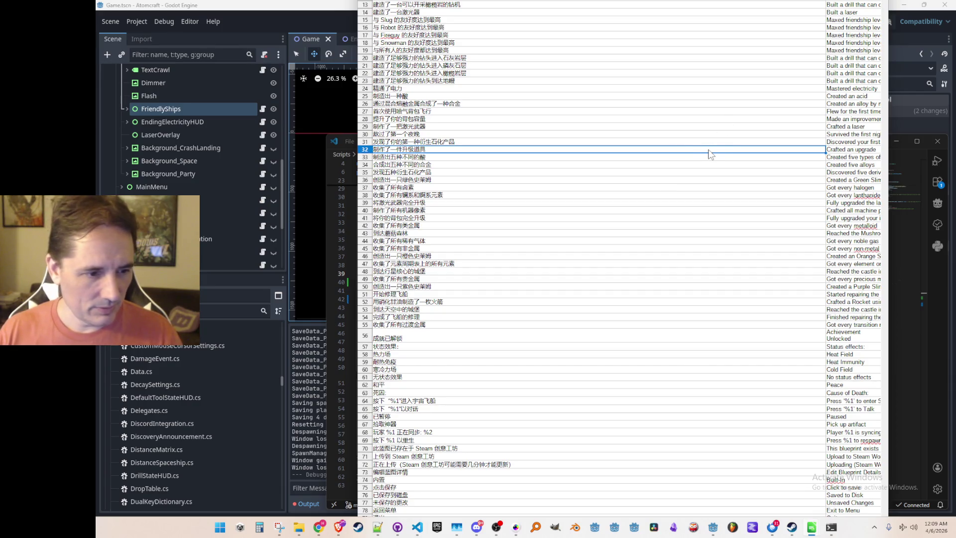
key(super)
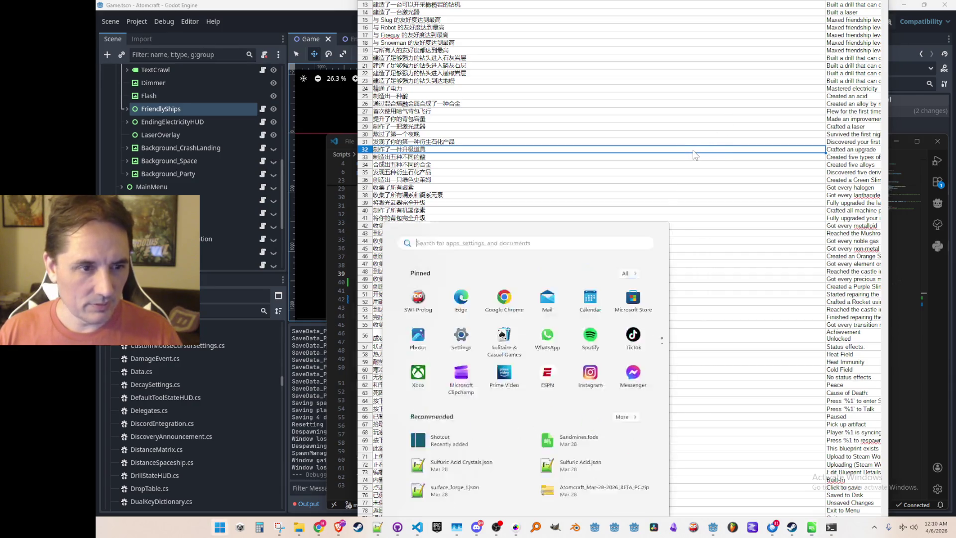
key(super)
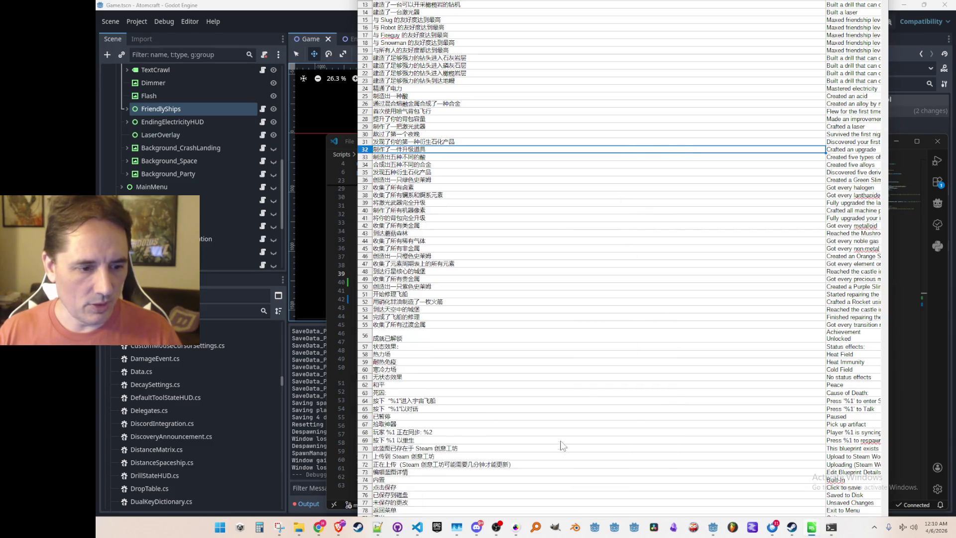
click(674, 257)
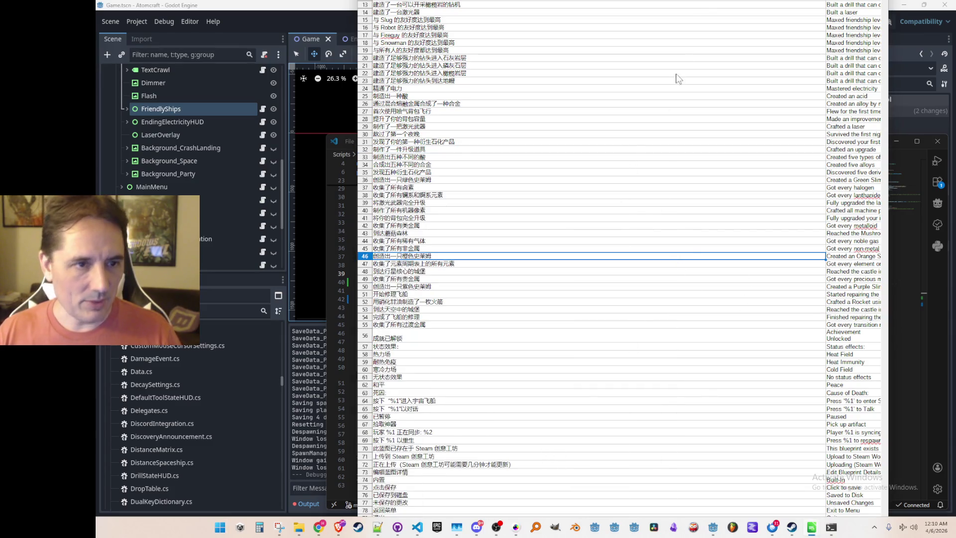
click(702, 96)
key(super+Tab)
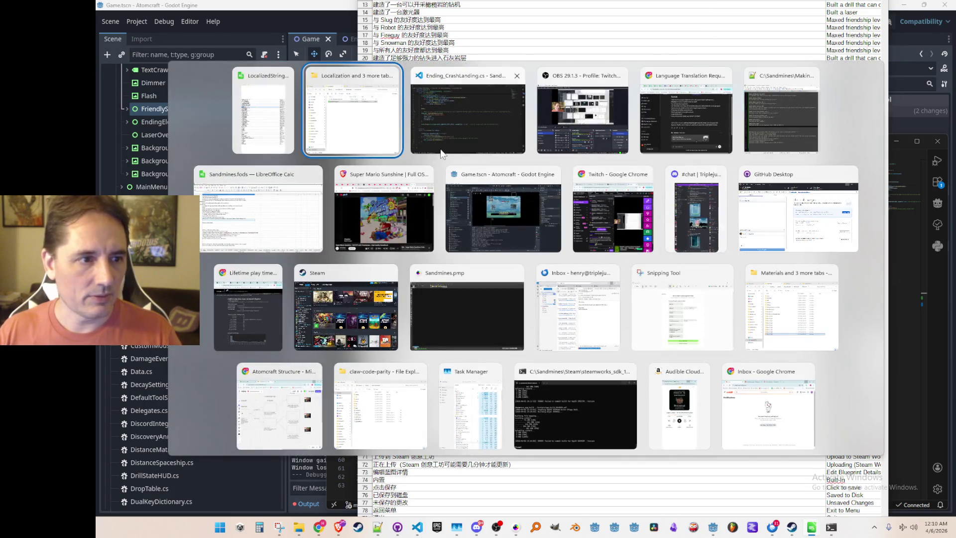
key(Escape)
click(687, 190)
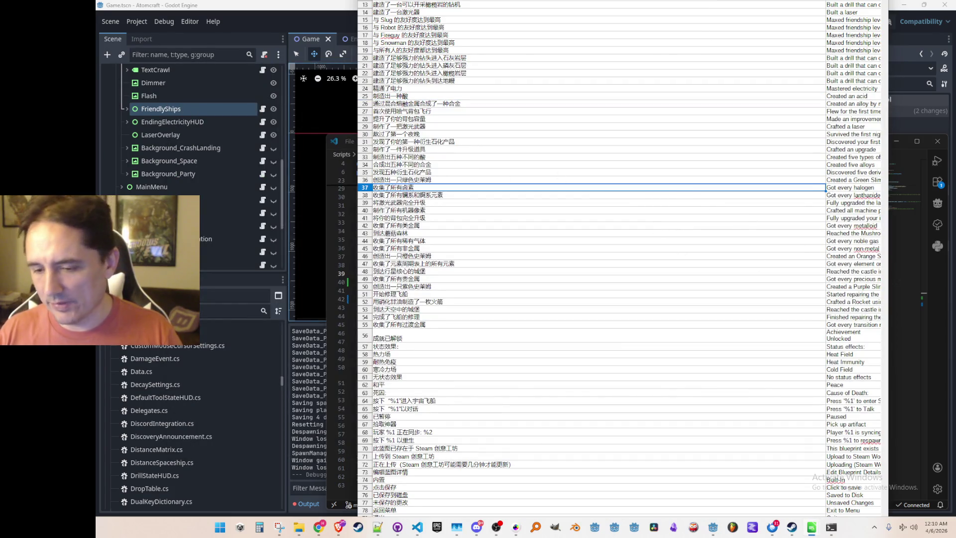
mouse_move(810, 532)
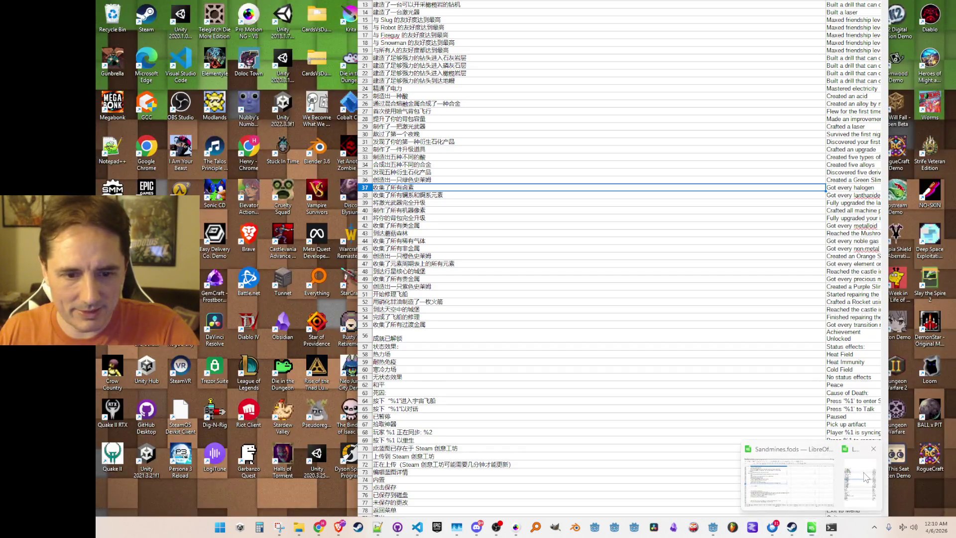
right_click(863, 474)
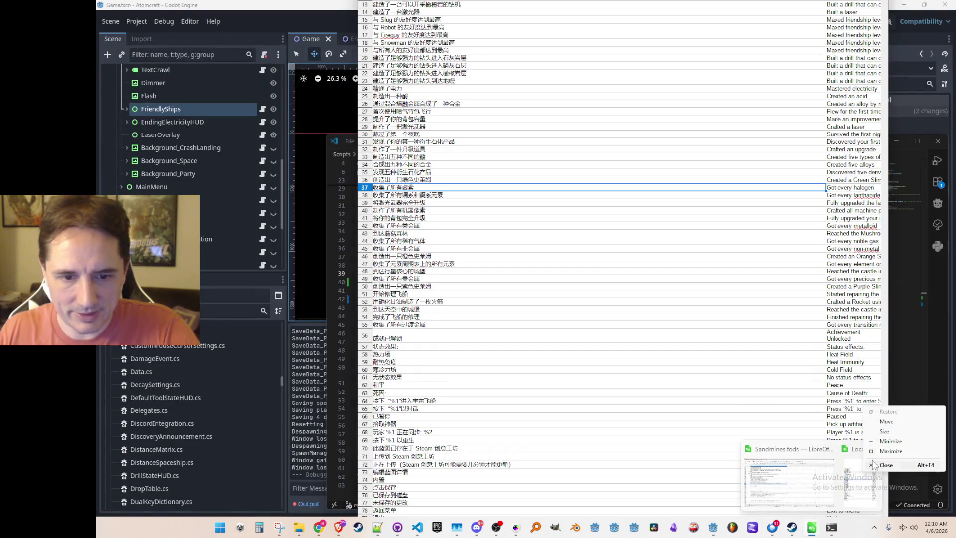
click(890, 451)
click(904, 4)
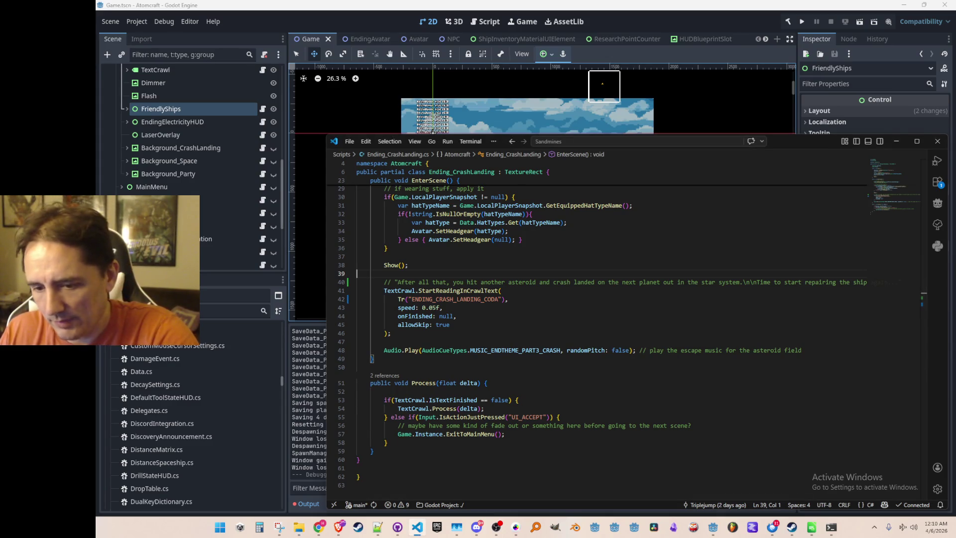
Expand the Data folder in Godot's FileSystem panel.
click(117, 369)
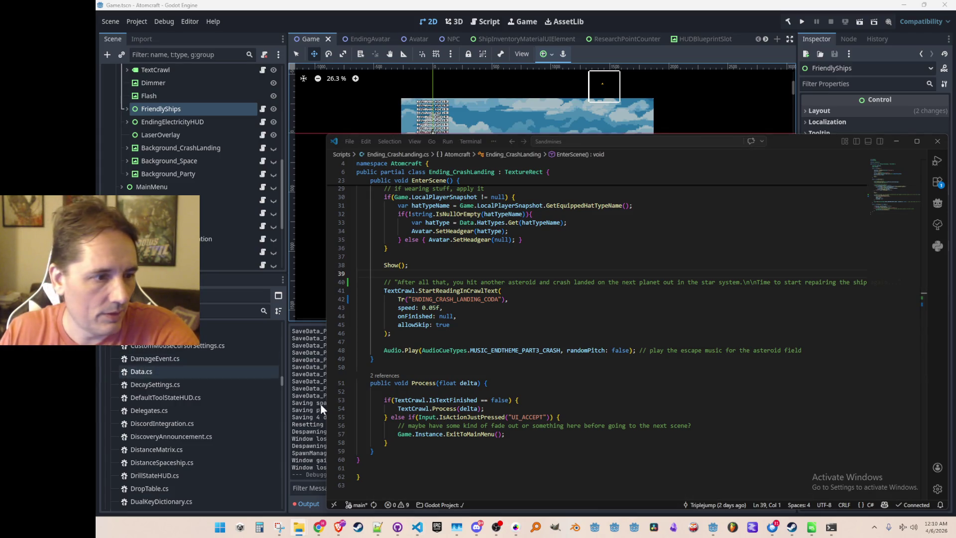
mouse_move(280, 381)
mouse_down()
mouse_move(278, 322)
mouse_move(280, 330)
mouse_up()
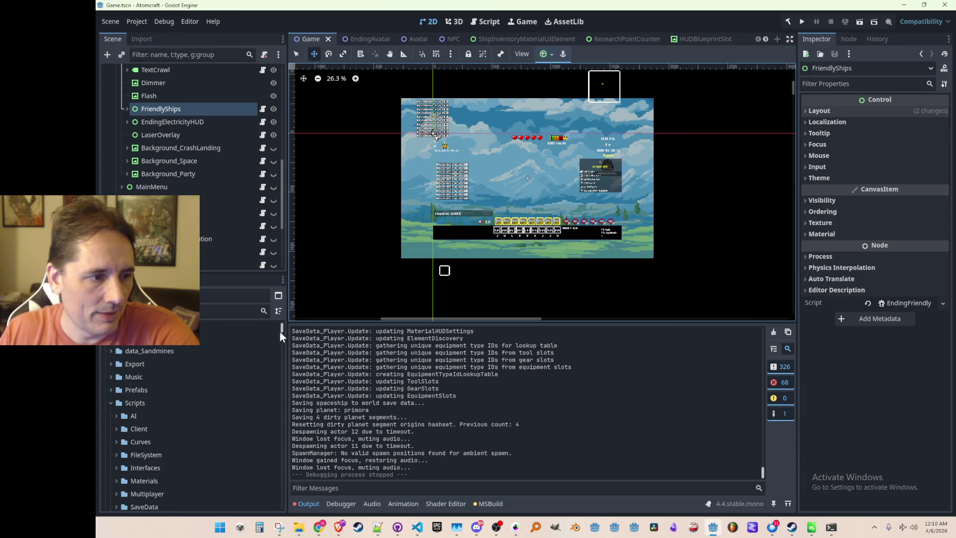
click(114, 380)
scroll(152, 372, down, 3)
scroll(151, 372, down, 10)
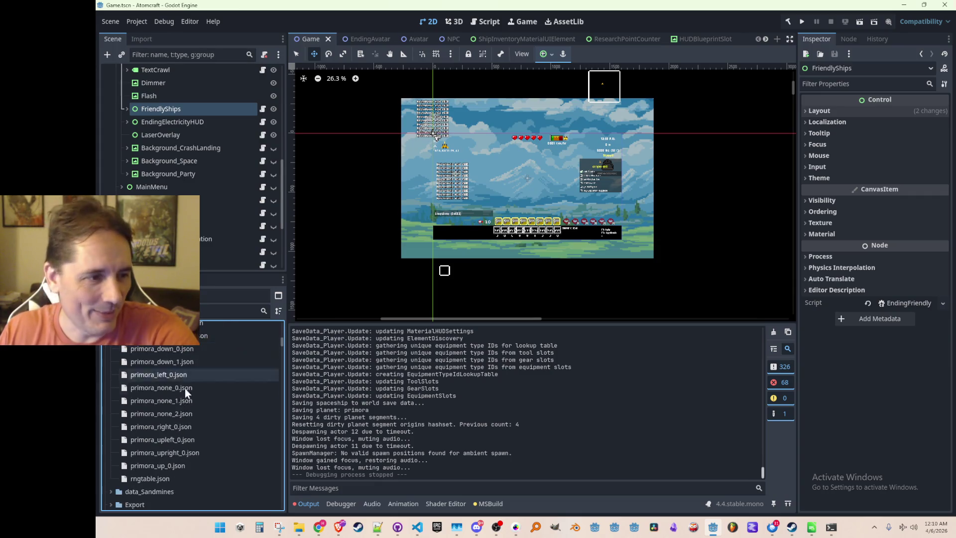
scroll(186, 393, up, 5)
scroll(202, 403, up, 2)
Delete LocalizedStrings.csv so it is rescanned and re-imported, then collapse Data.
click(195, 385)
key(Delete)
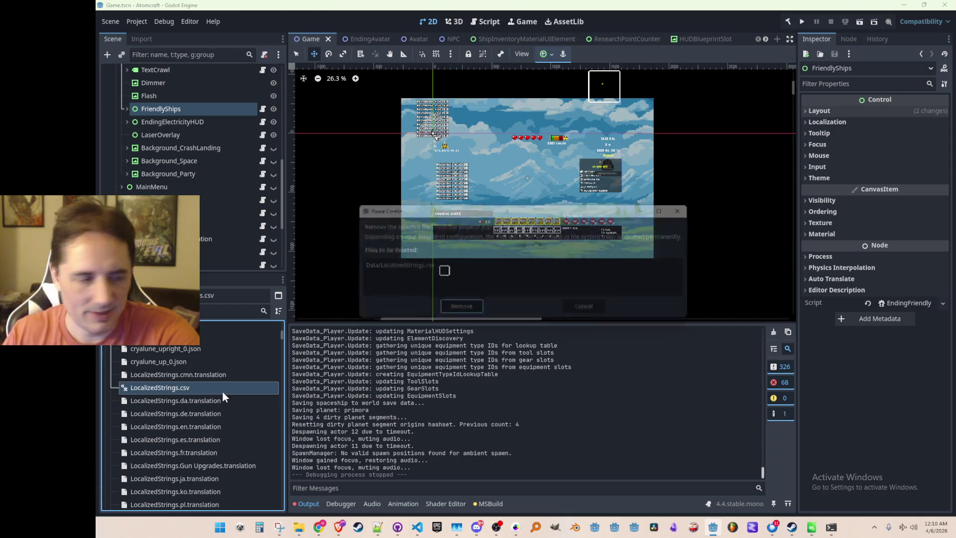
key(Return)
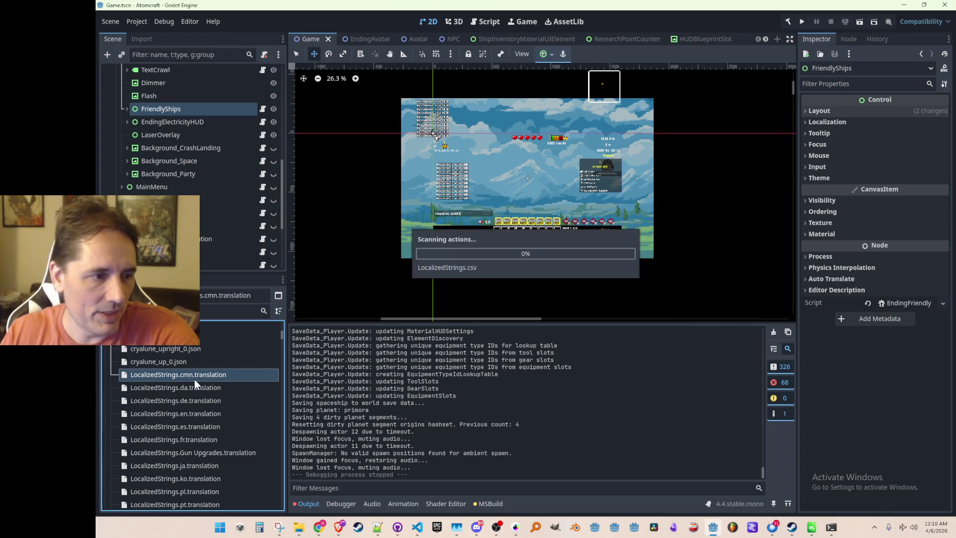
click(177, 386)
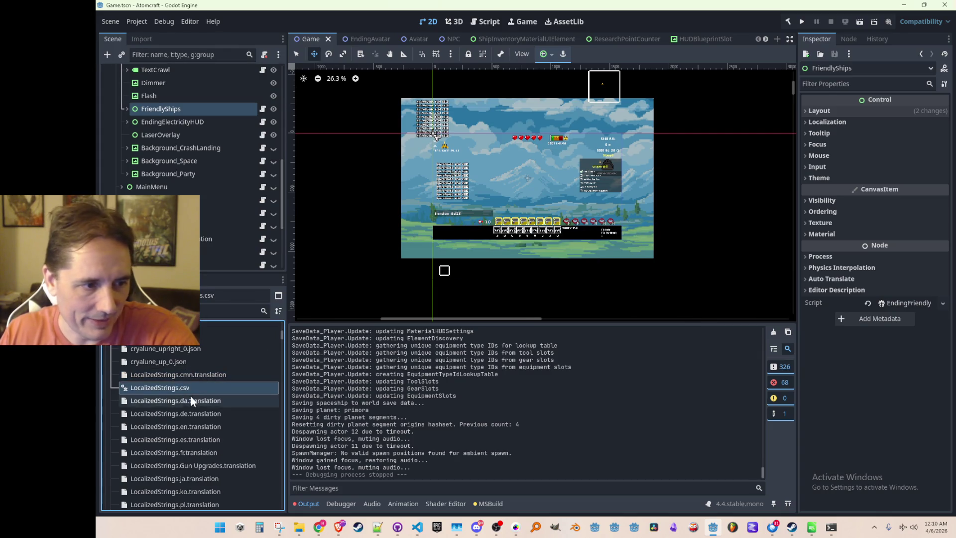
scroll(184, 398, up, 10)
click(110, 379)
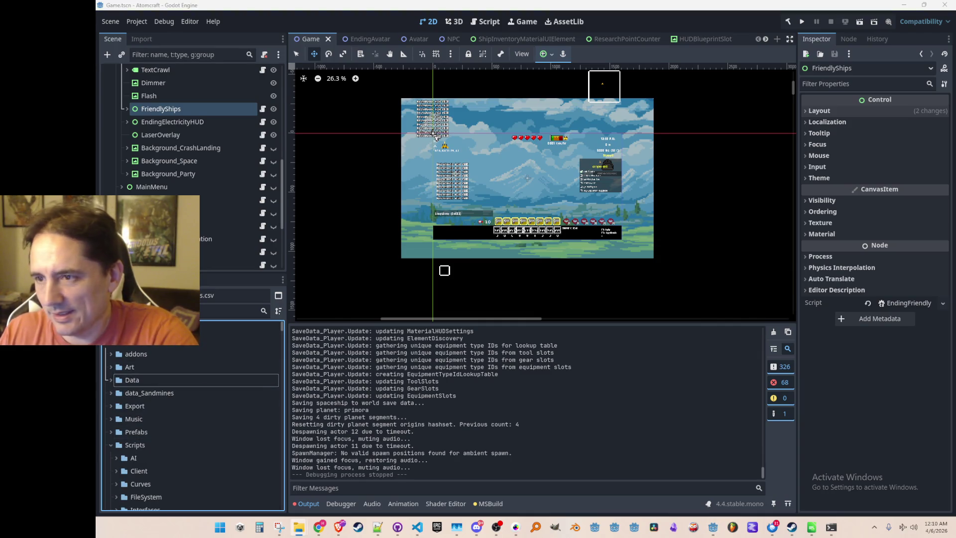
Adjust the 2D canvas view, switch to select mode, and save the game scene.
drag(525, 193, 525, 196)
key(q)
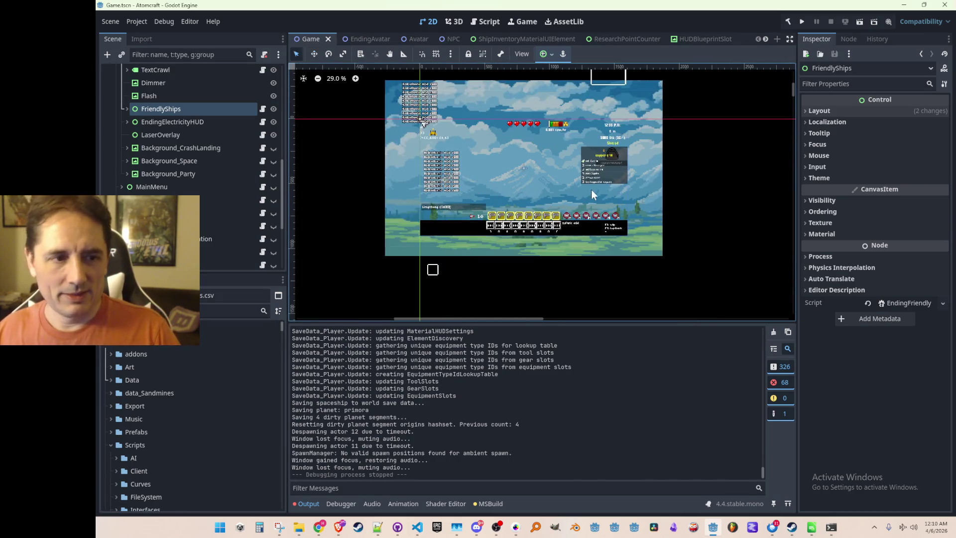
scroll(580, 201, up, 1)
scroll(571, 196, up, 1)
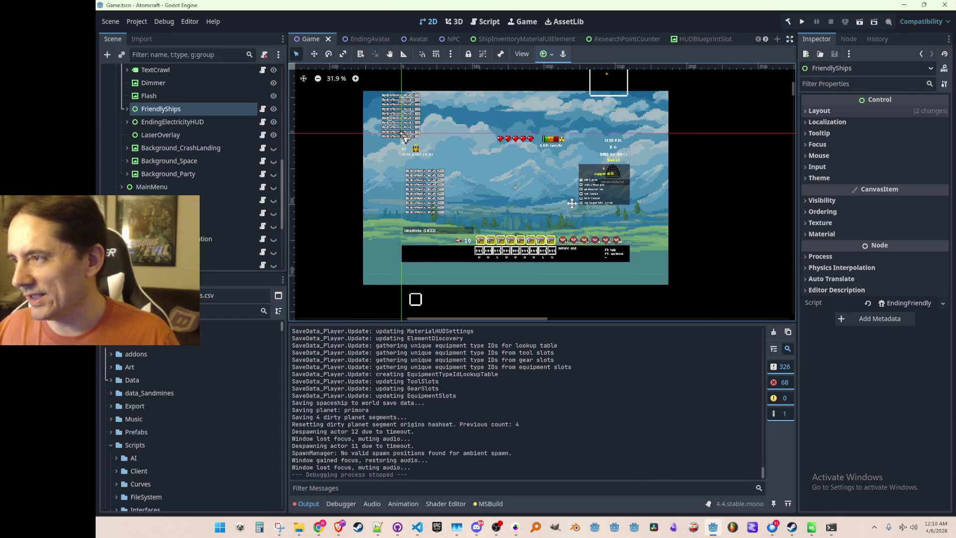
scroll(555, 208, down, 1)
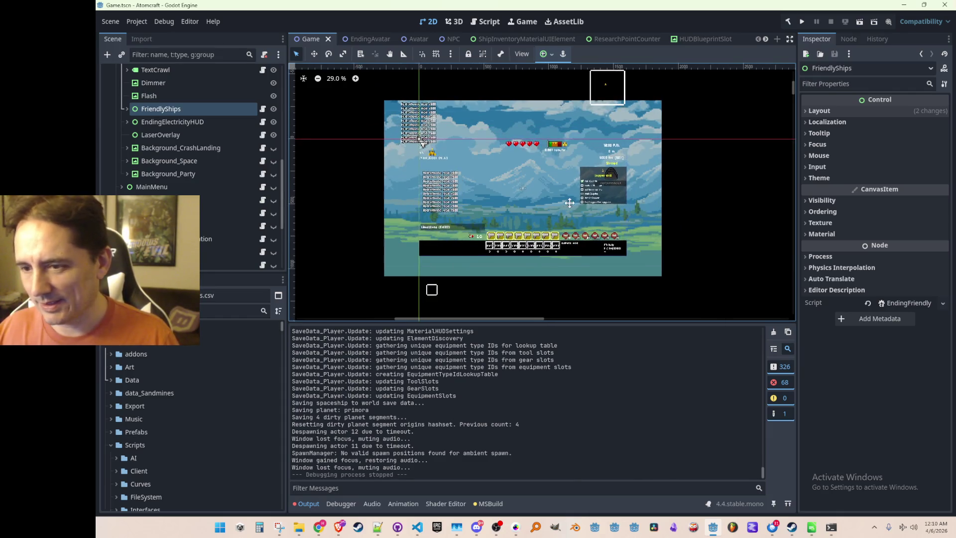
key(ctrl+s)
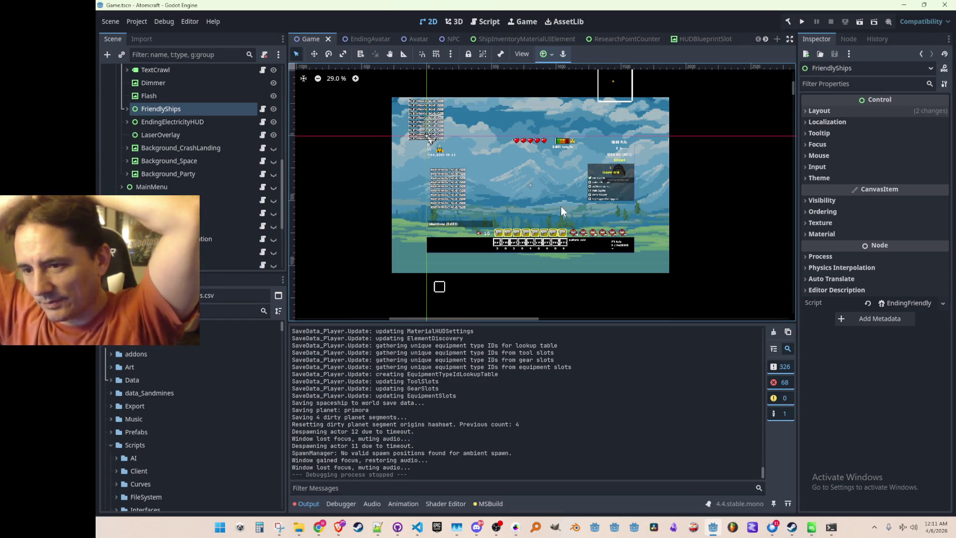
Return to the Godot editor and run the Atomcraft project.
click(339, 526)
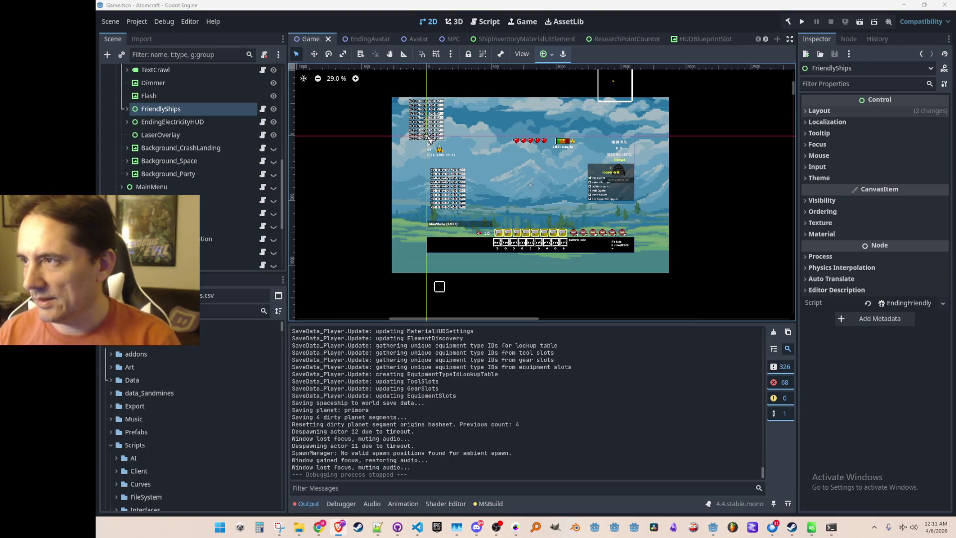
drag(545, 210, 550, 208)
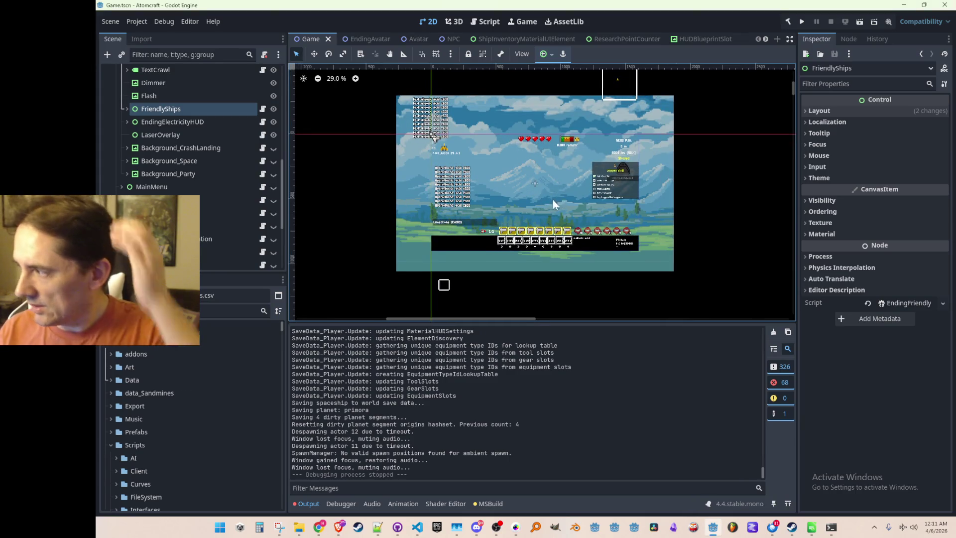
key(alt+Tab)
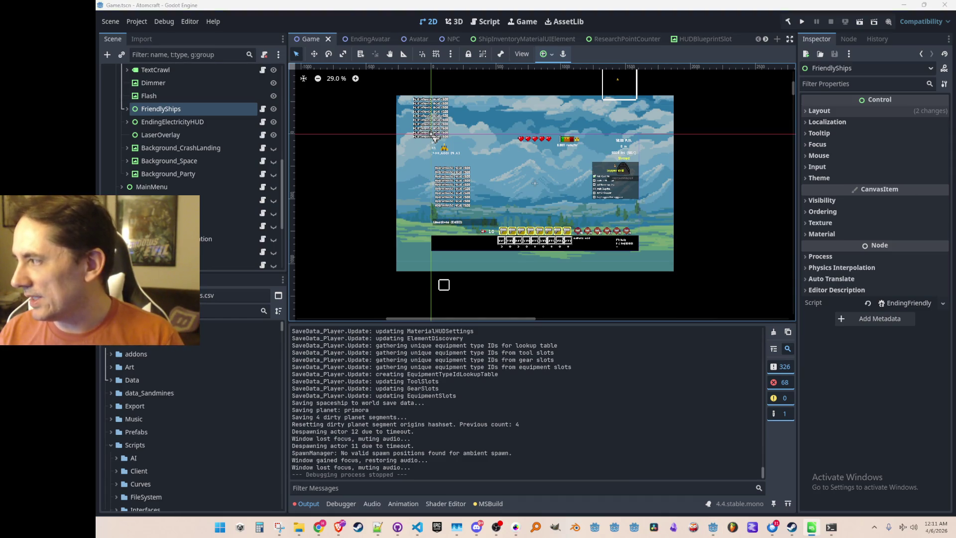
click(804, 26)
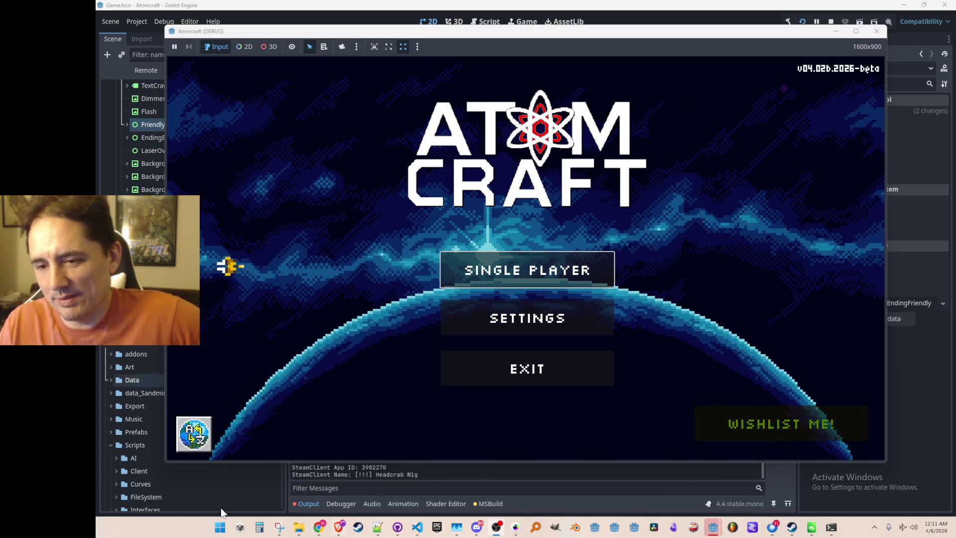
Start a single-player game with a test profile in the Enchanted Vista world.
click(517, 288)
scroll(527, 279, down, 5)
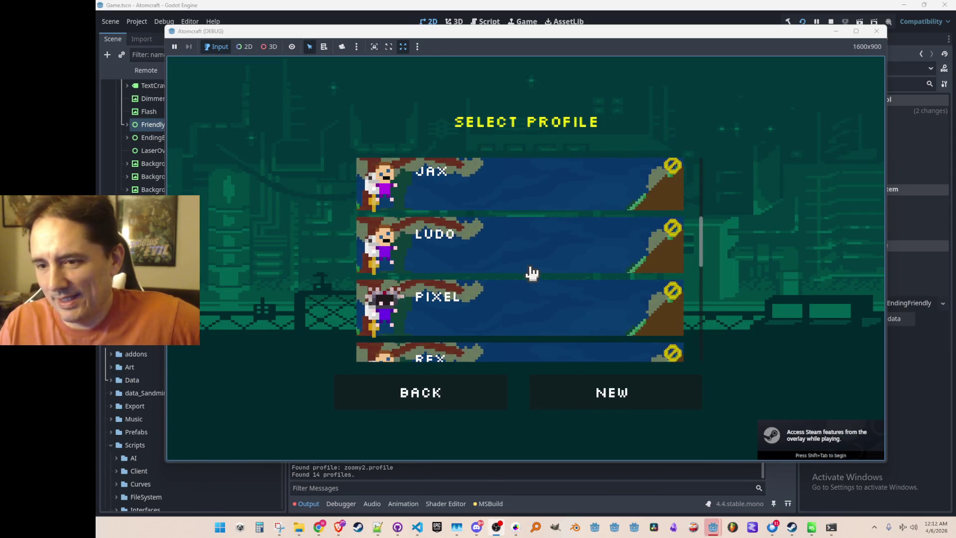
scroll(531, 273, down, 2)
scroll(531, 272, up, 1)
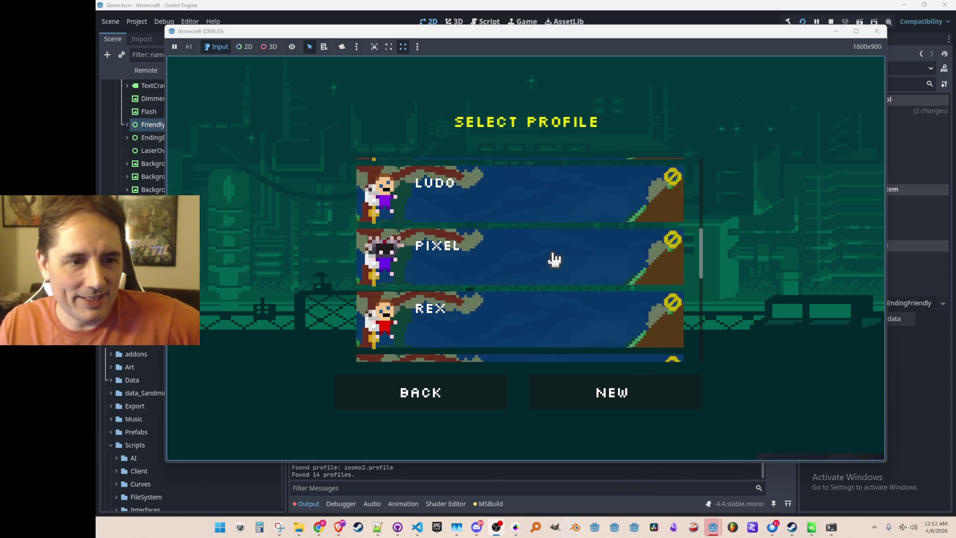
scroll(552, 258, down, 2)
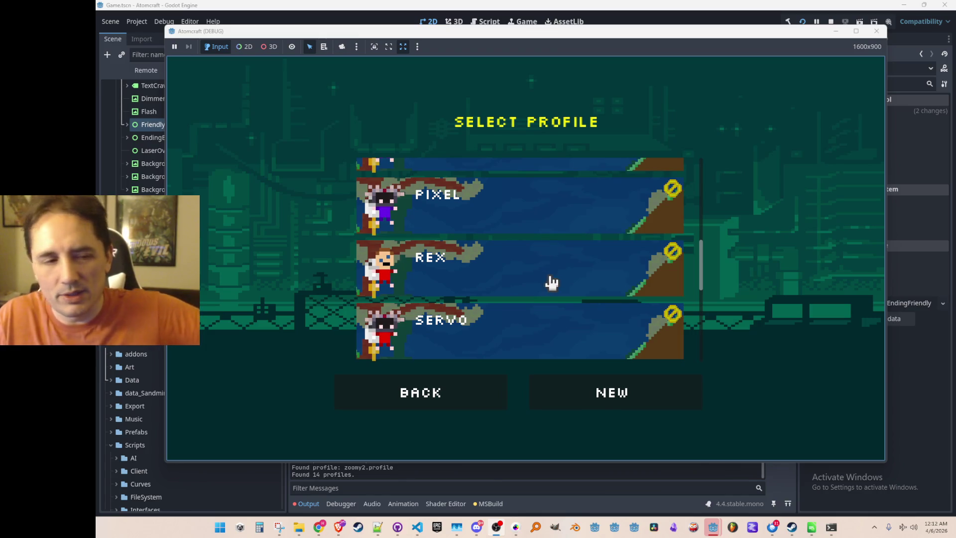
scroll(522, 281, down, 12)
click(540, 268)
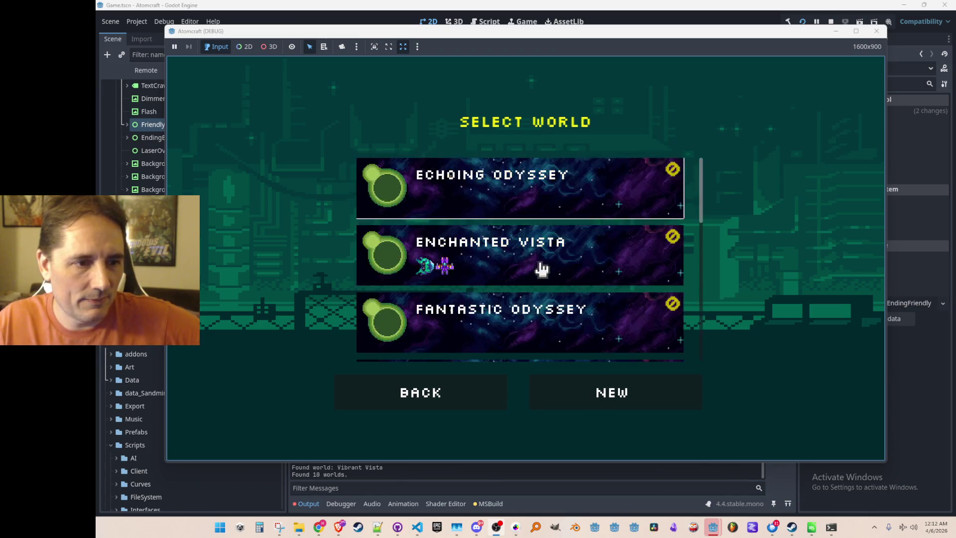
click(542, 269)
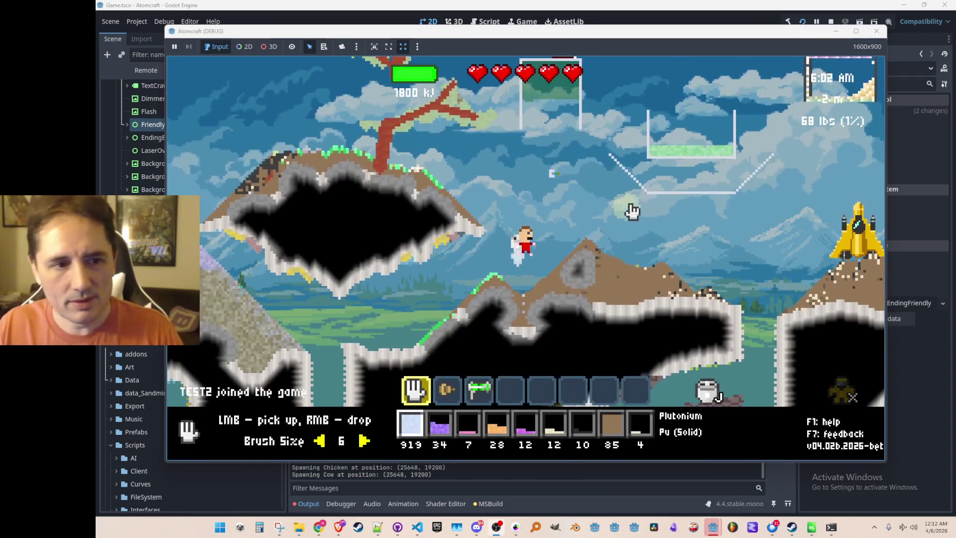
Fly the character around to the spaceship and board it.
key(d)
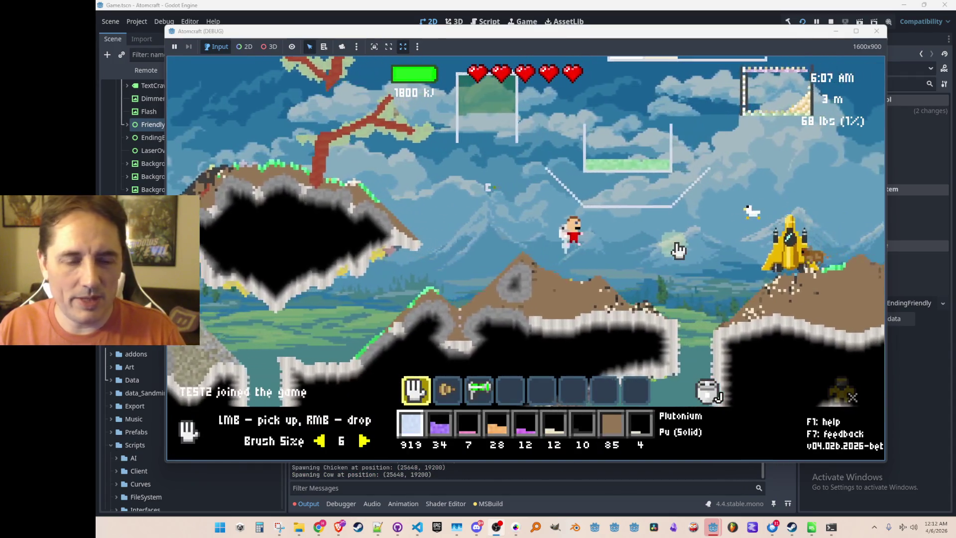
key(w)
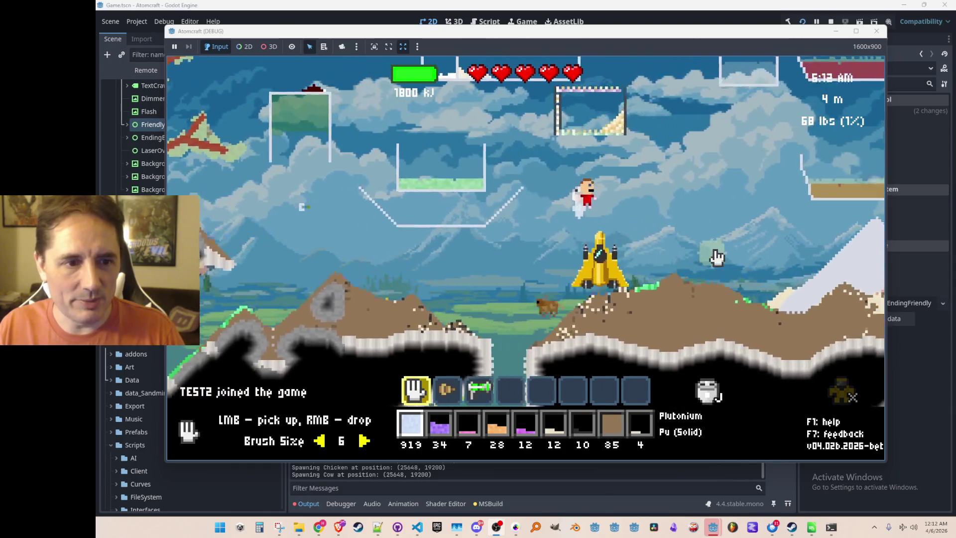
key(a)
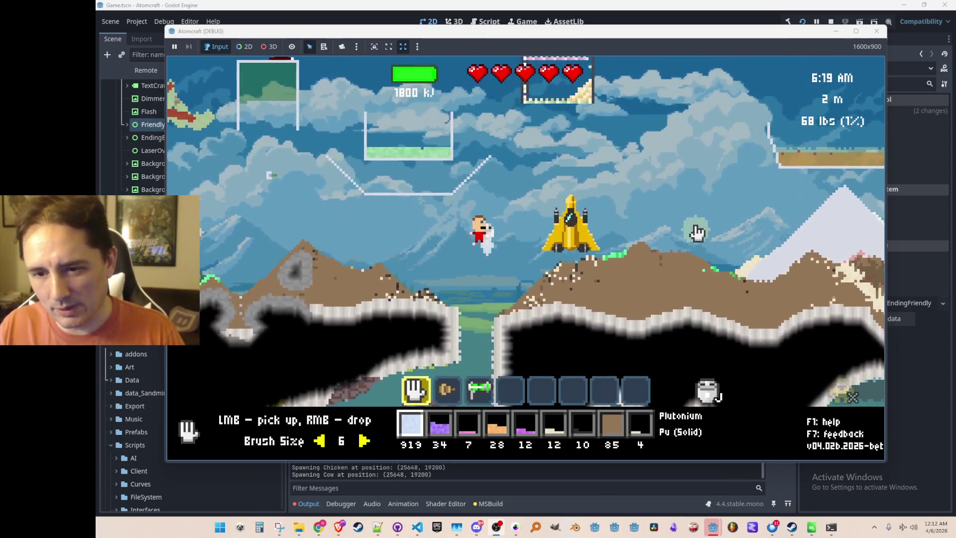
key(w)
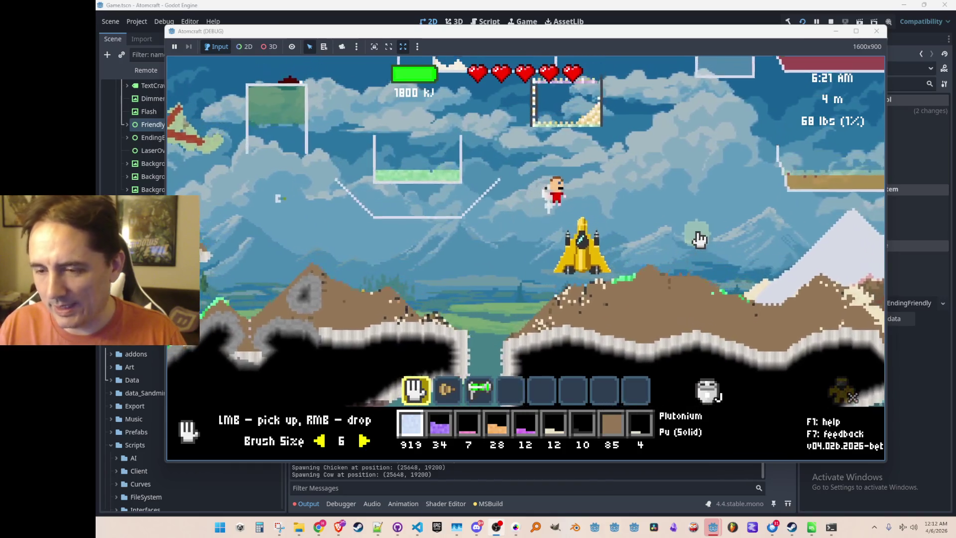
key(d)
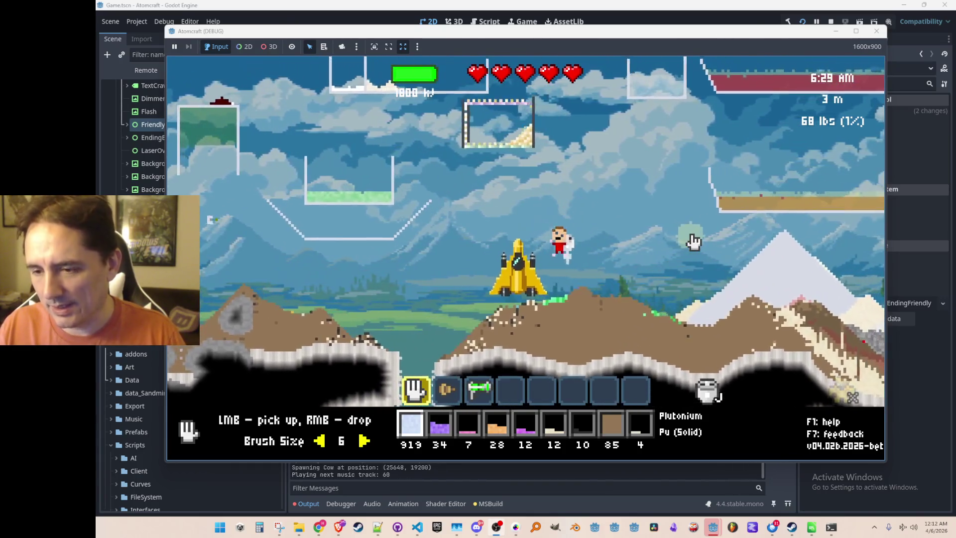
key(a)
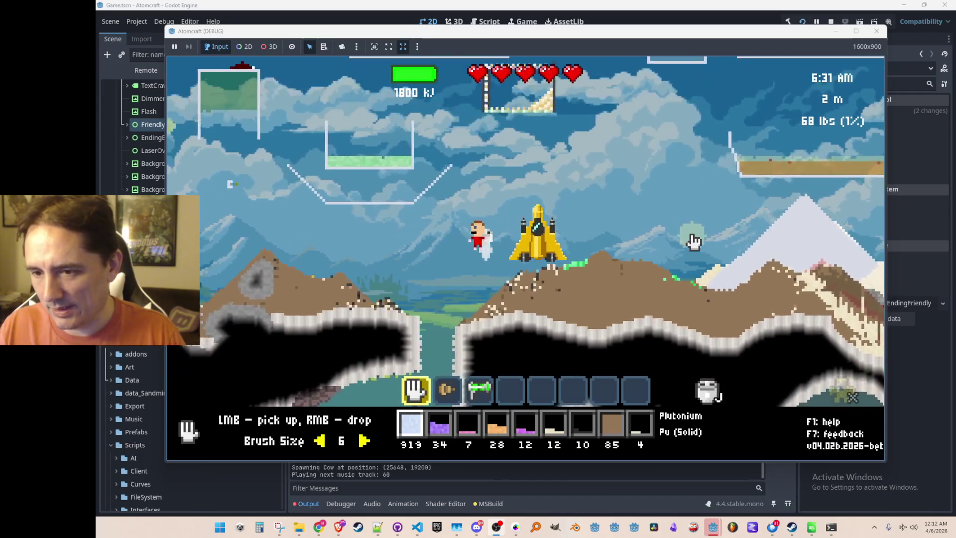
key(d)
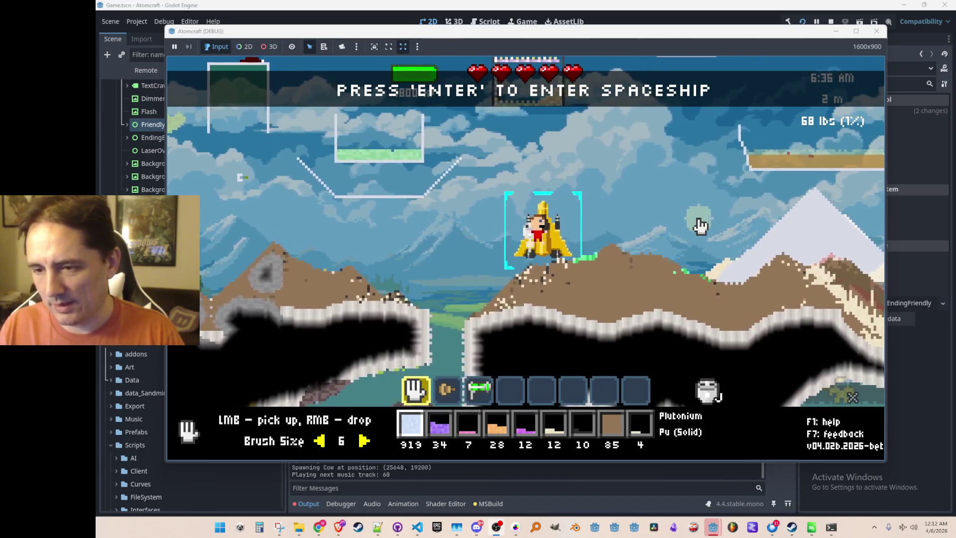
key(Return)
Try Launch Into Space twice, then close the game and bring back the code editor.
click(571, 270)
click(572, 264)
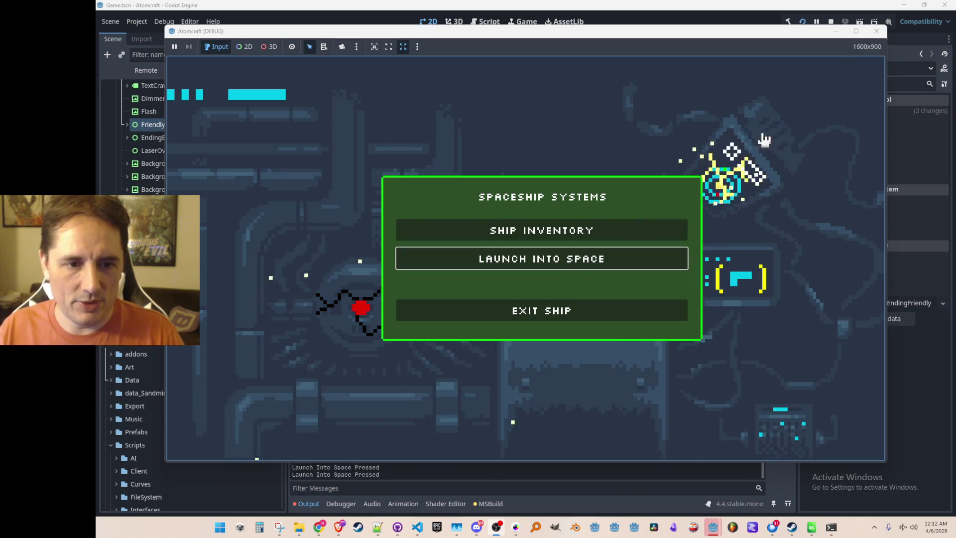
key(F8)
click(419, 526)
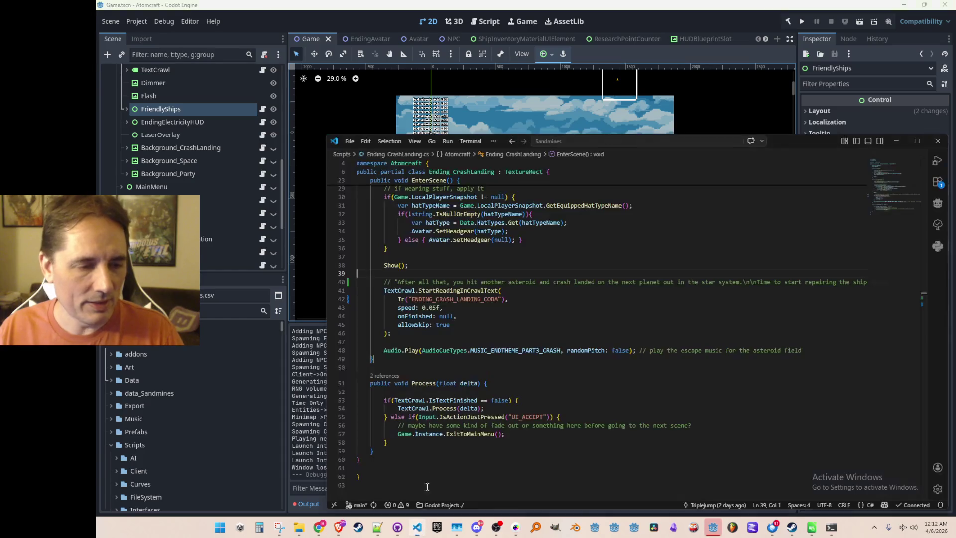
Open SpaceshipMenu.cs via quick file search for 'Spaceship'.
click(559, 319)
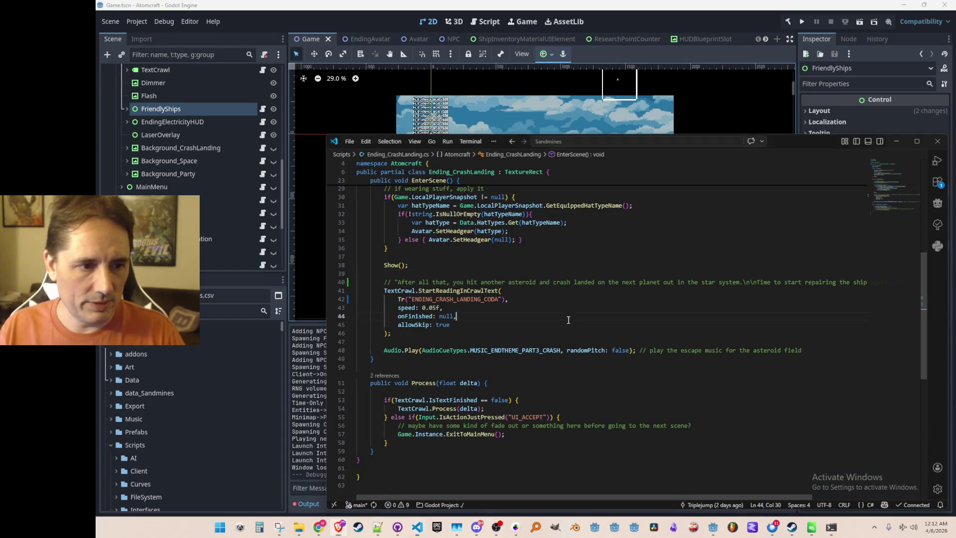
key(ctrl+p)
text(Spaceship)
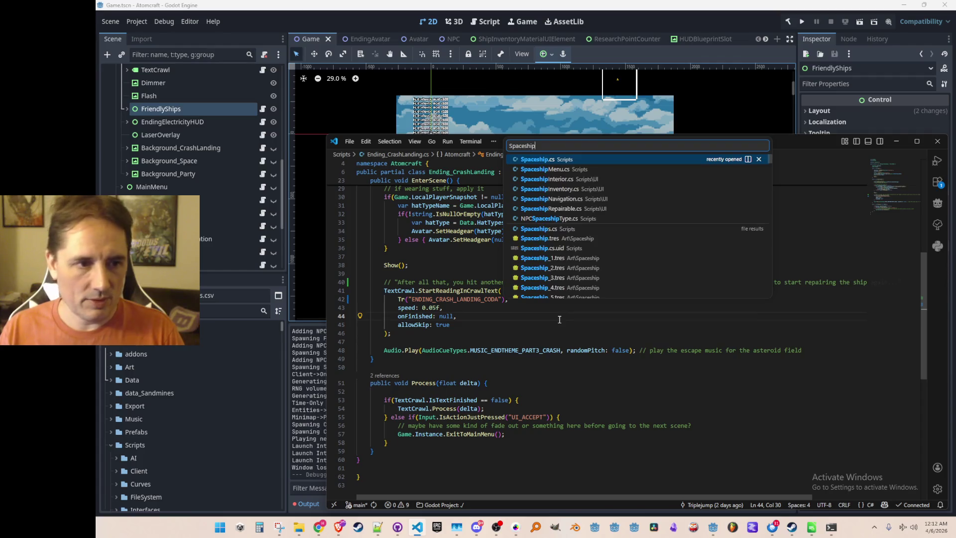
click(610, 171)
scroll(637, 337, up, 10)
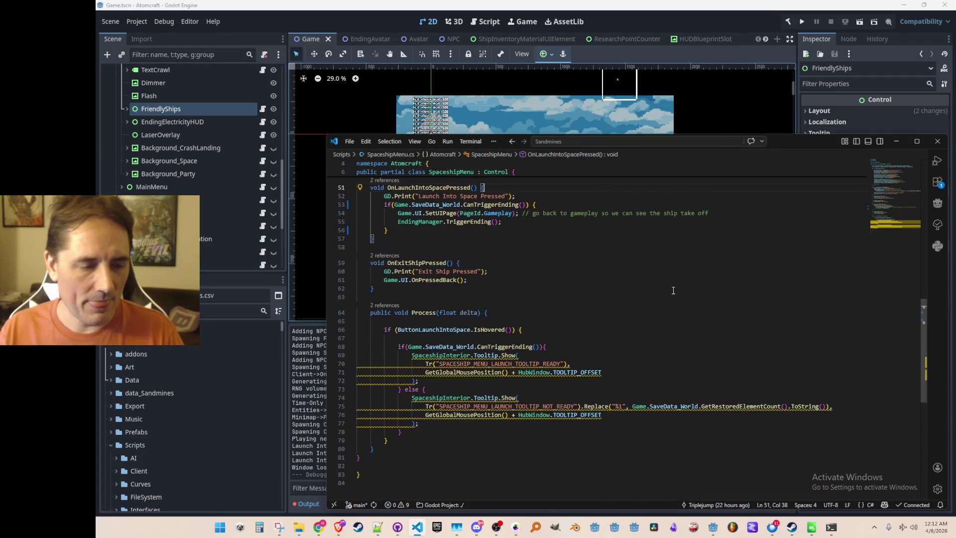
scroll(682, 333, down, 3)
click(688, 330)
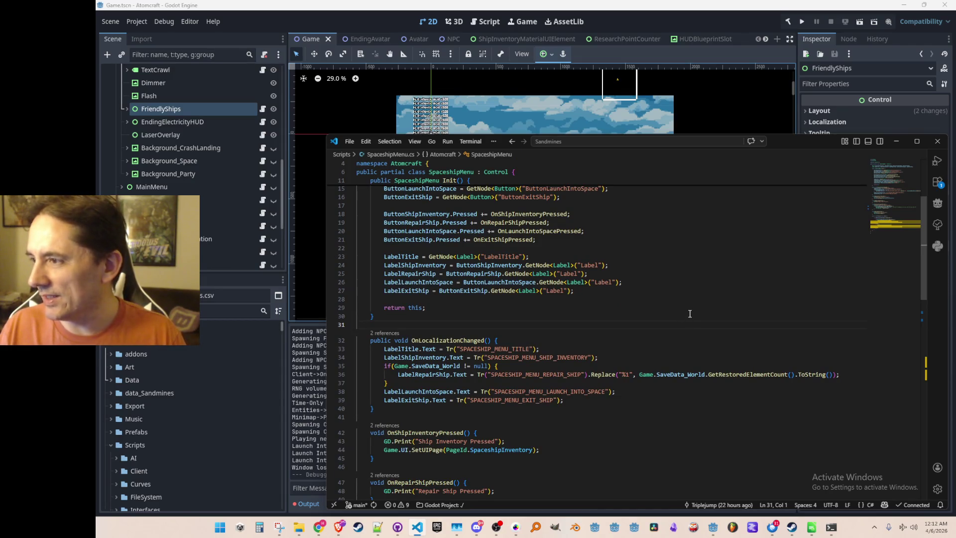
scroll(696, 329, up, 3)
scroll(717, 328, down, 8)
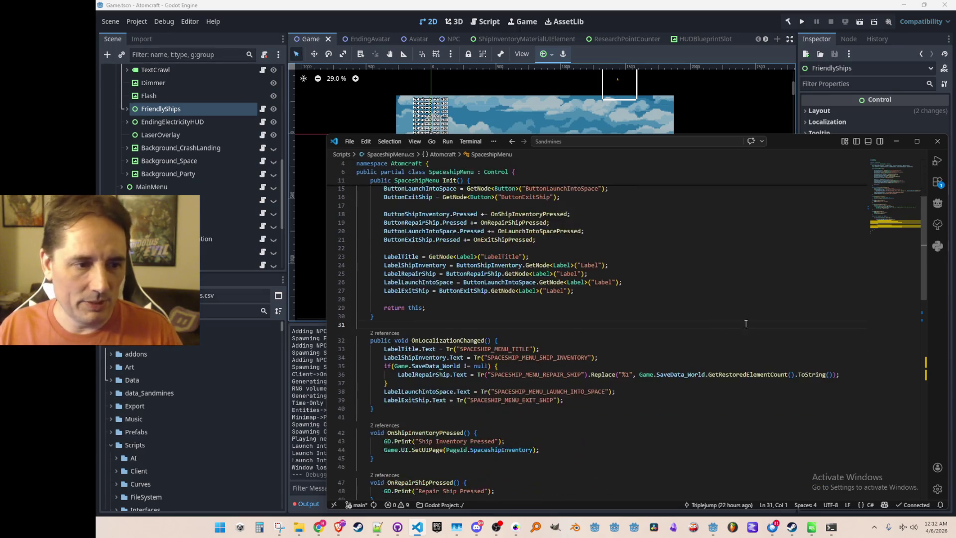
scroll(728, 319, up, 1)
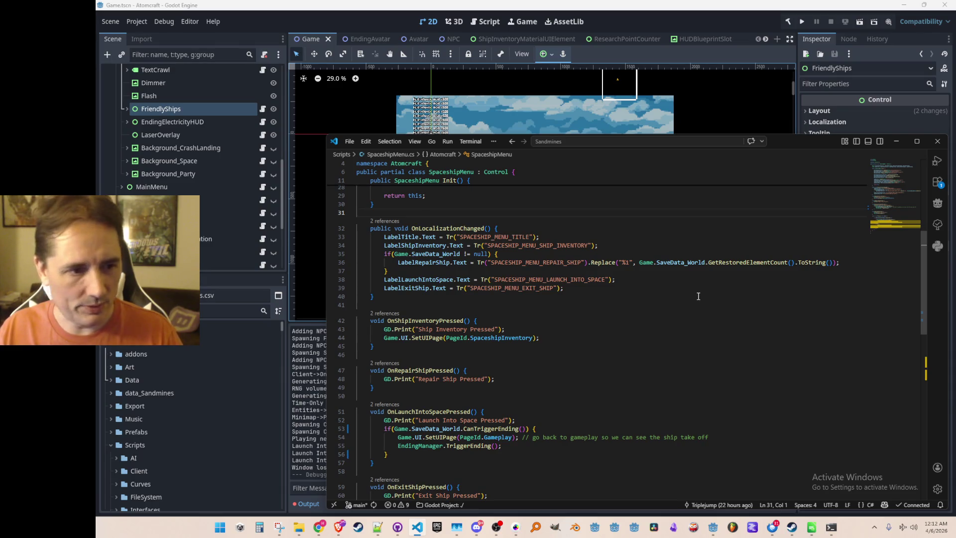
scroll(698, 296, down, 1)
scroll(702, 294, down, 6)
Comment out the CanTriggerEnding if line and its closing brace in OnLaunchIntoSpacePressed.
click(718, 265)
key(Down)
key(ctrl+l)
key(ctrl+slash)
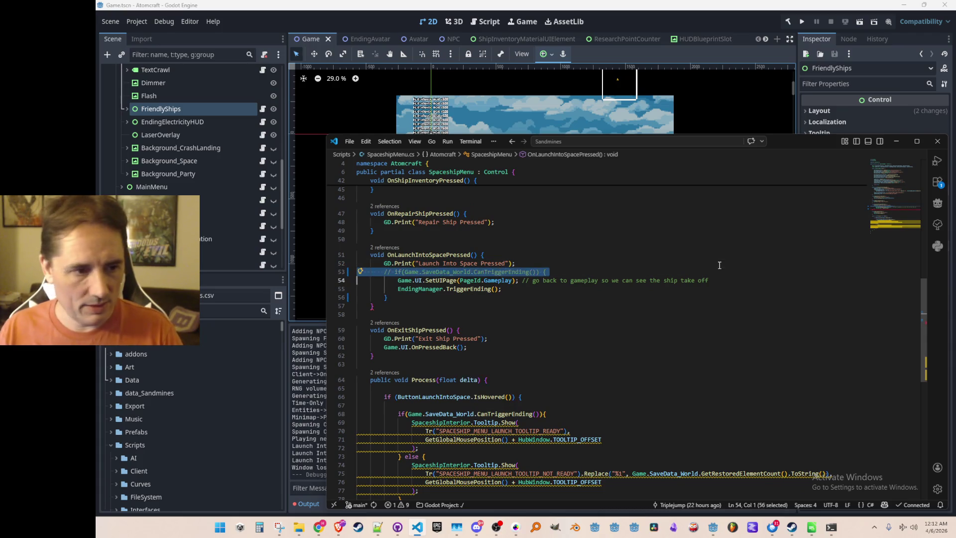
key(Down)
key(Down)
key(ctrl+slash)
key(Up)
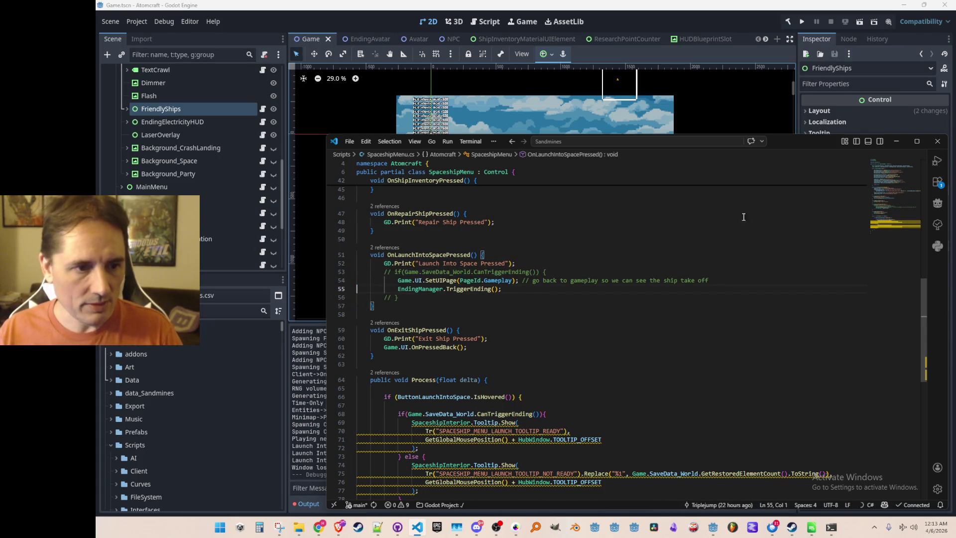
click(801, 25)
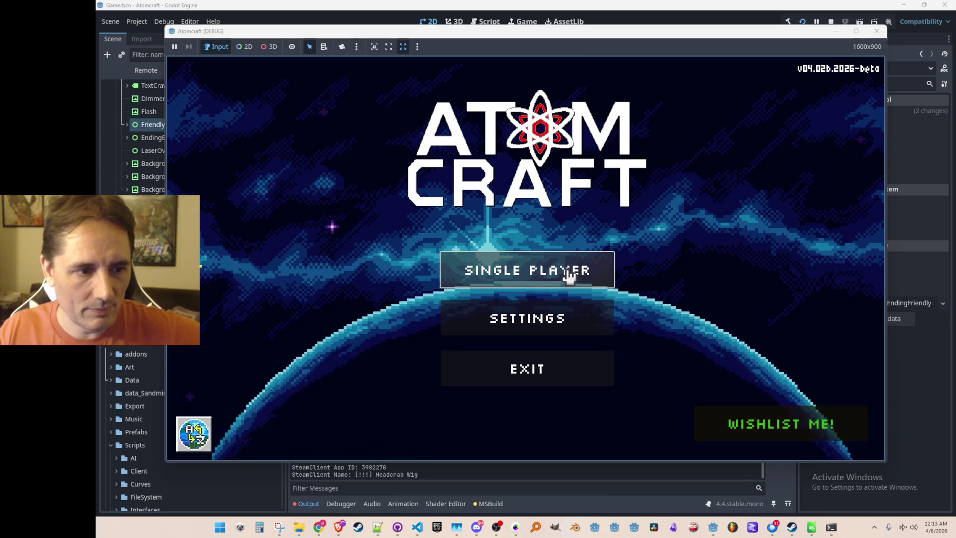
Start single player with the test profile in Enchanted Vista and open the pause menu.
click(563, 267)
scroll(516, 263, down, 10)
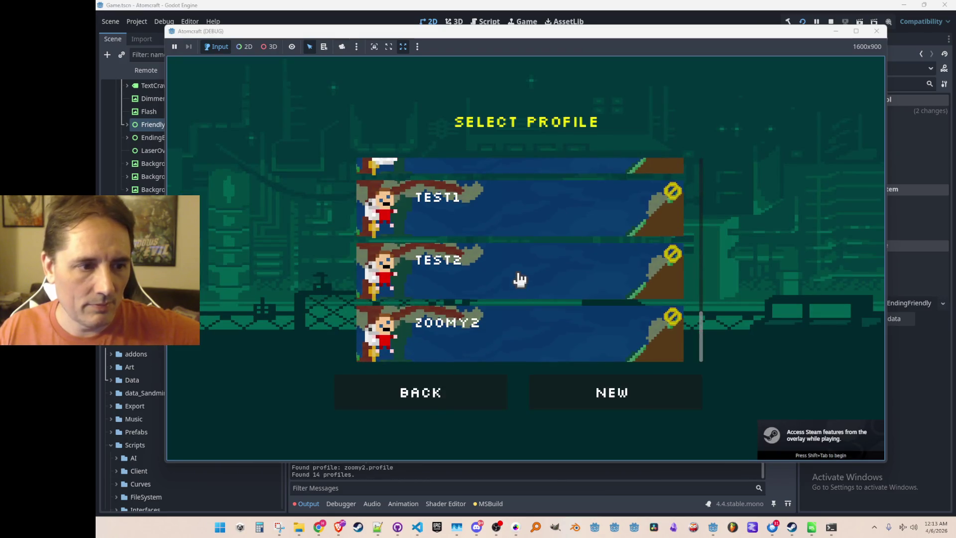
click(517, 283)
click(520, 278)
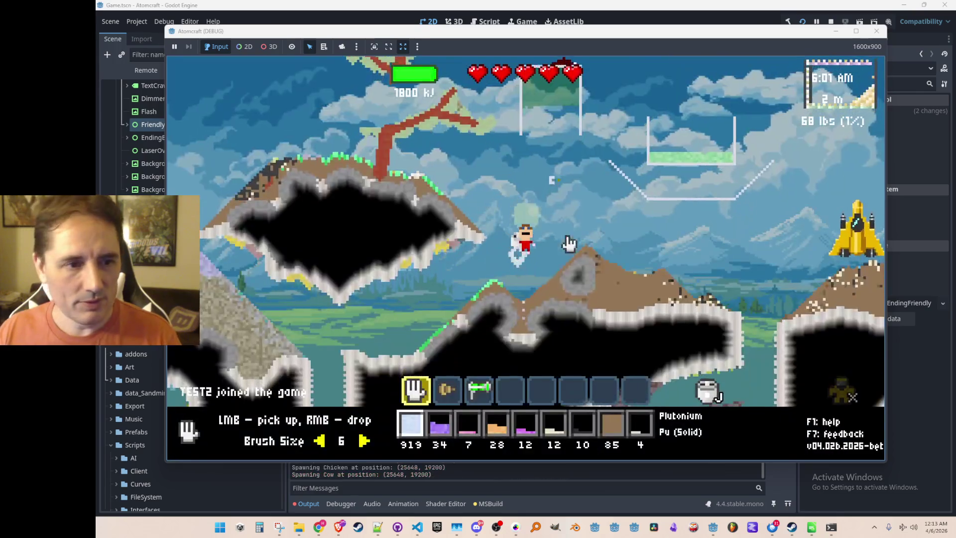
key(Tab)
key(Escape)
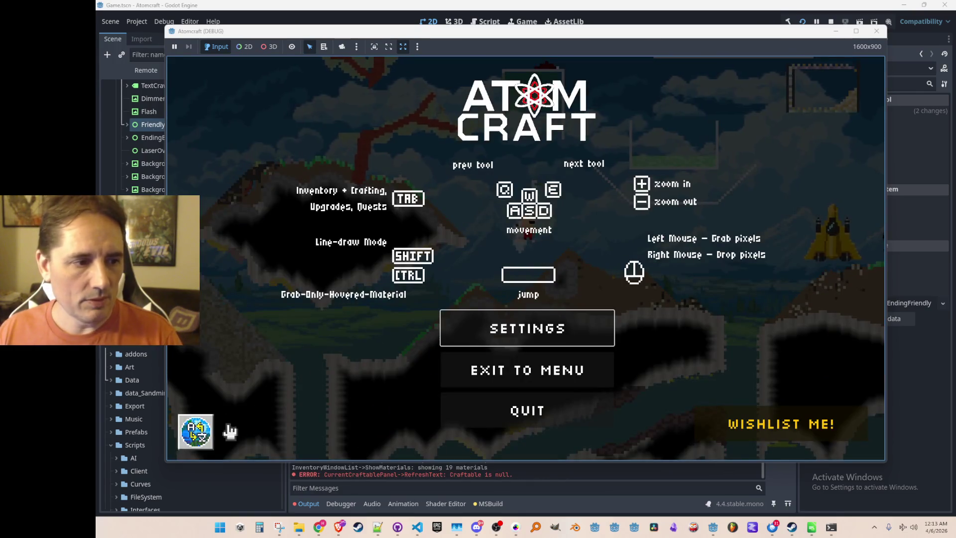
Choose GERMAN in the Localization settings and close the menus to resume play.
click(195, 432)
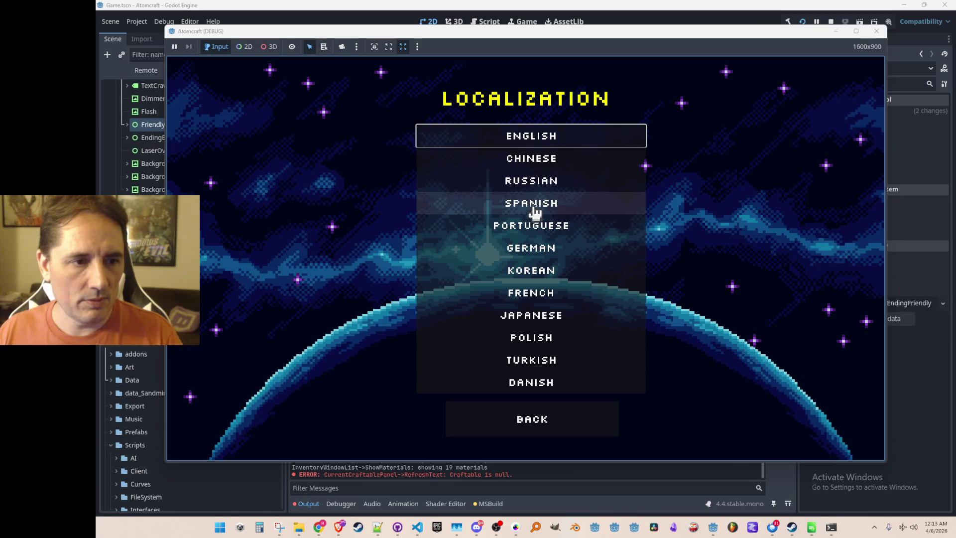
click(520, 248)
key(Escape)
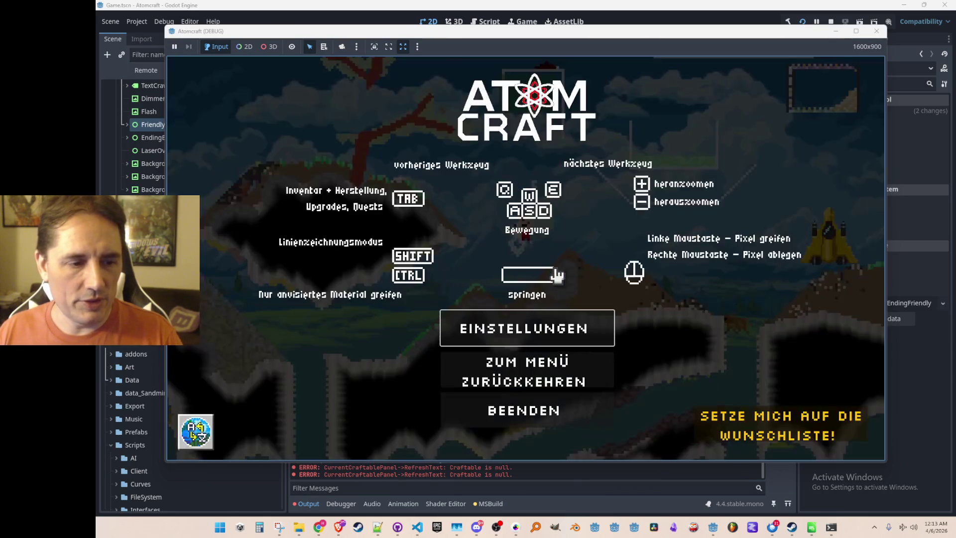
key(Escape)
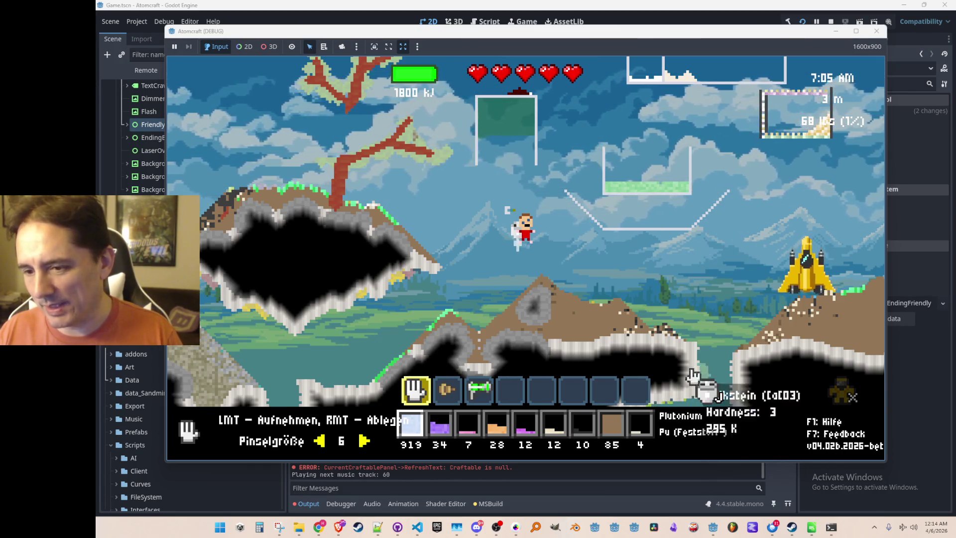
Pick the green material, fly right into the spaceship, board it, and click Ins All Starten.
click(699, 390)
click(545, 226)
key(d)
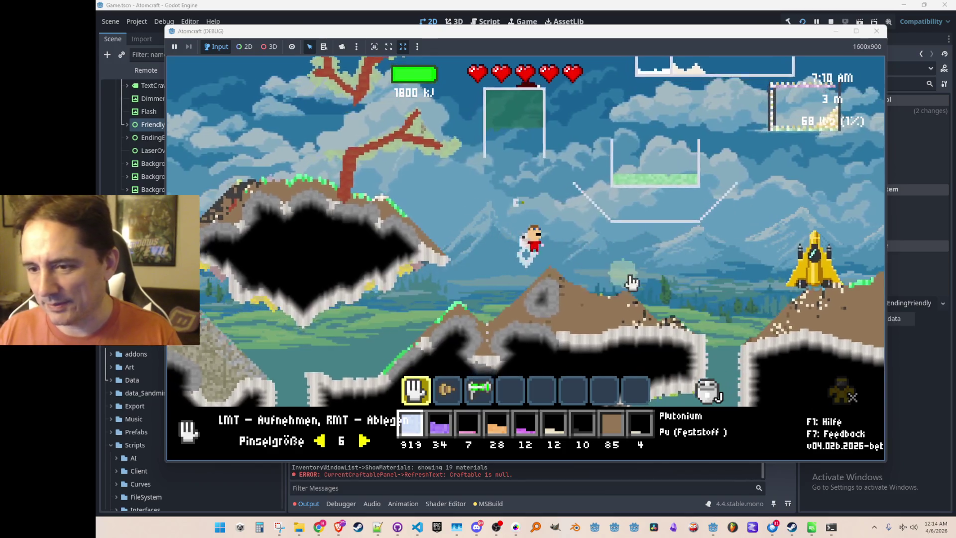
key(d)
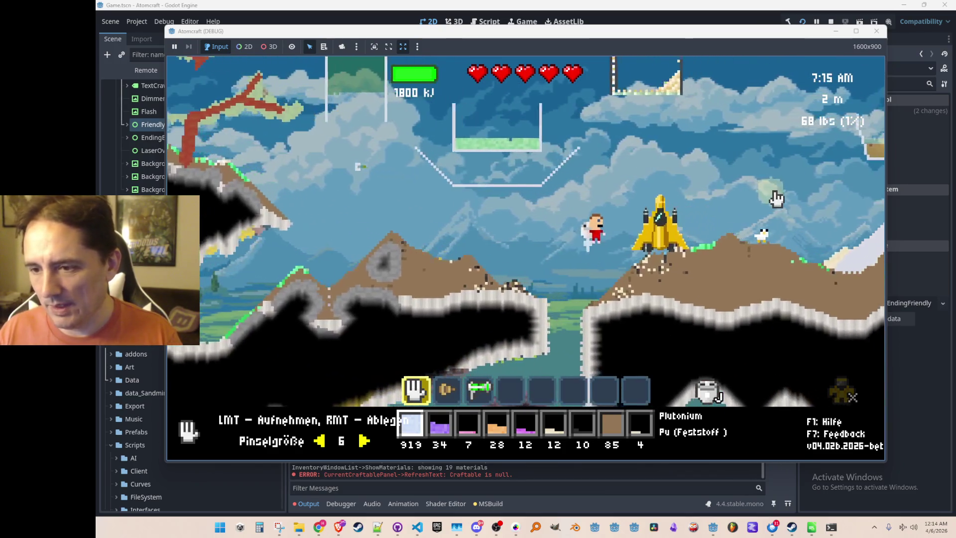
key(Return)
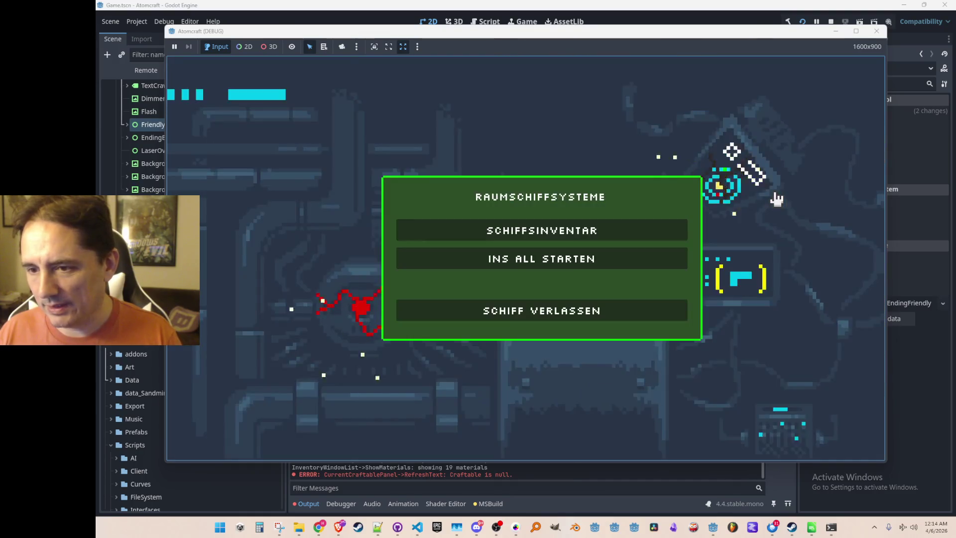
click(588, 264)
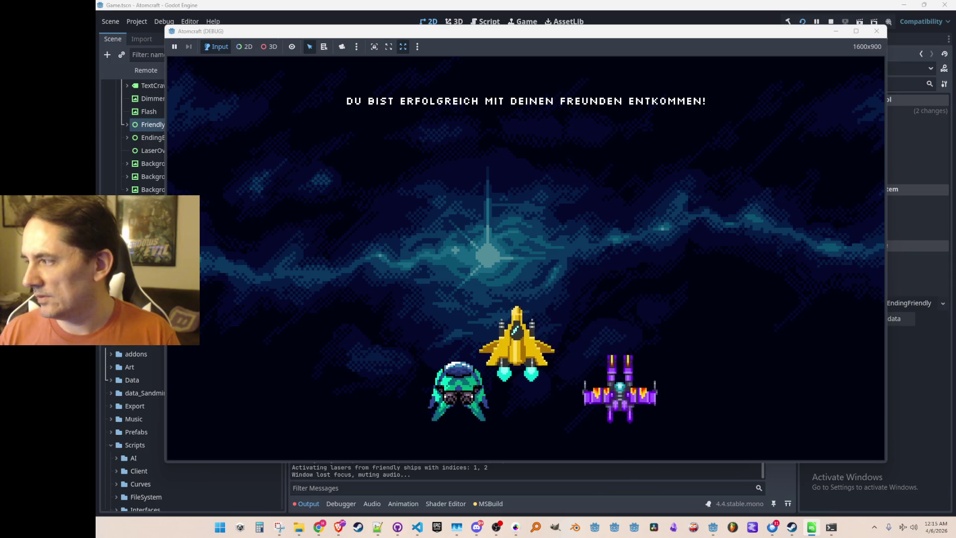
Refocus the game to watch the German ending, then start the commit summary with 'added localized ending text'.
click(667, 189)
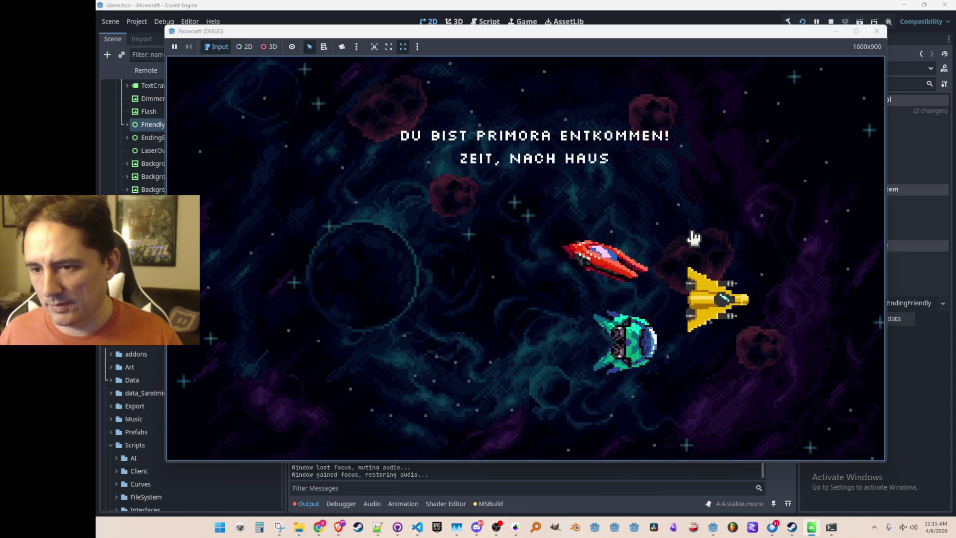
text(added localized ending text)
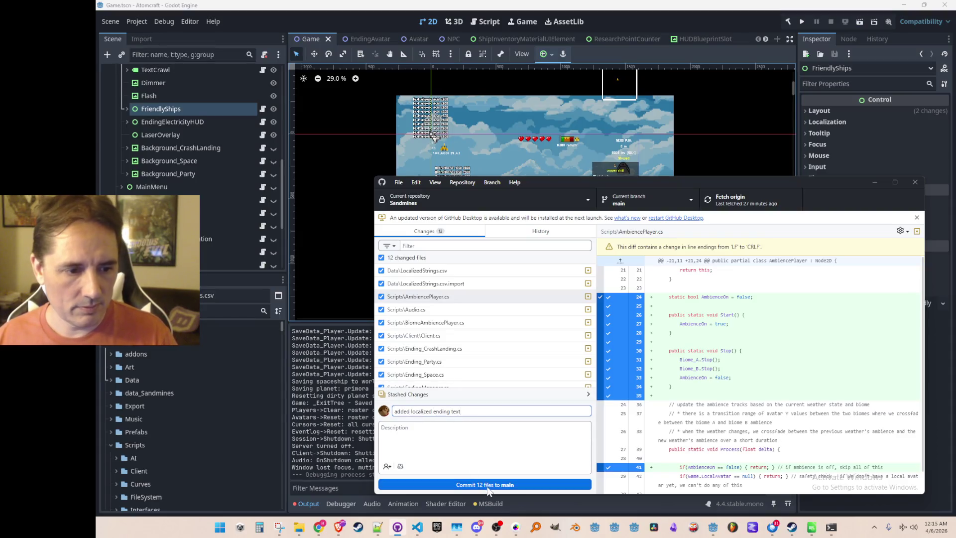
Commit the 12 files to main, fetch origin, and close GitHub Desktop.
click(490, 484)
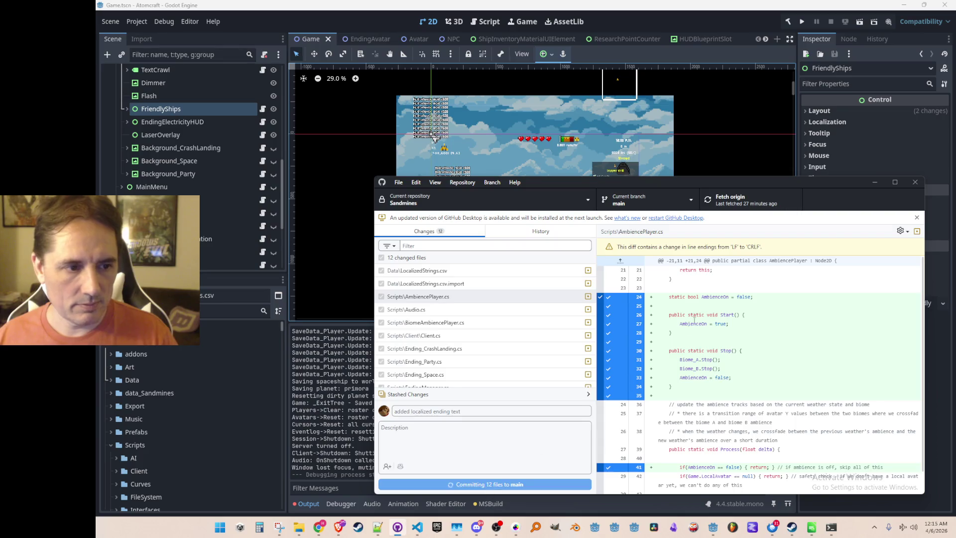
click(751, 196)
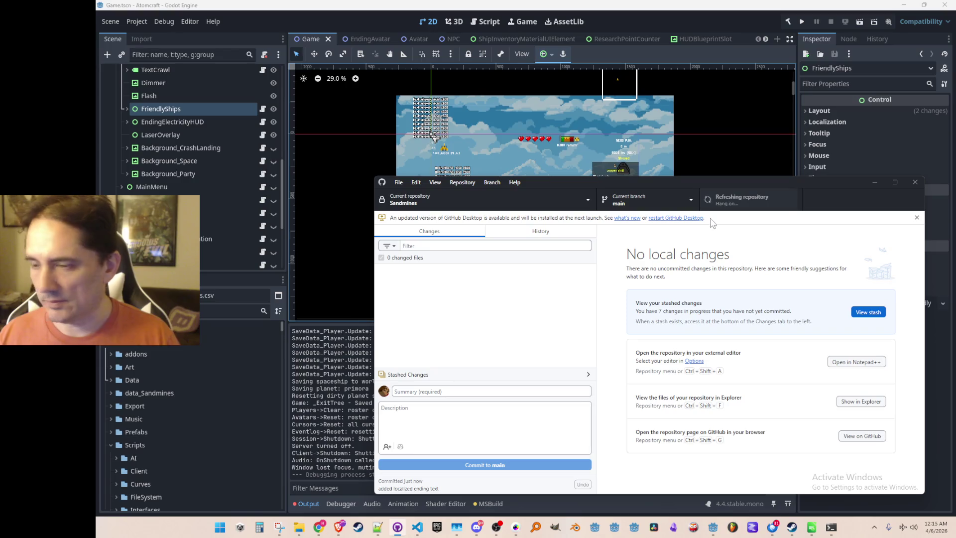
drag(728, 182, 726, 183)
click(759, 25)
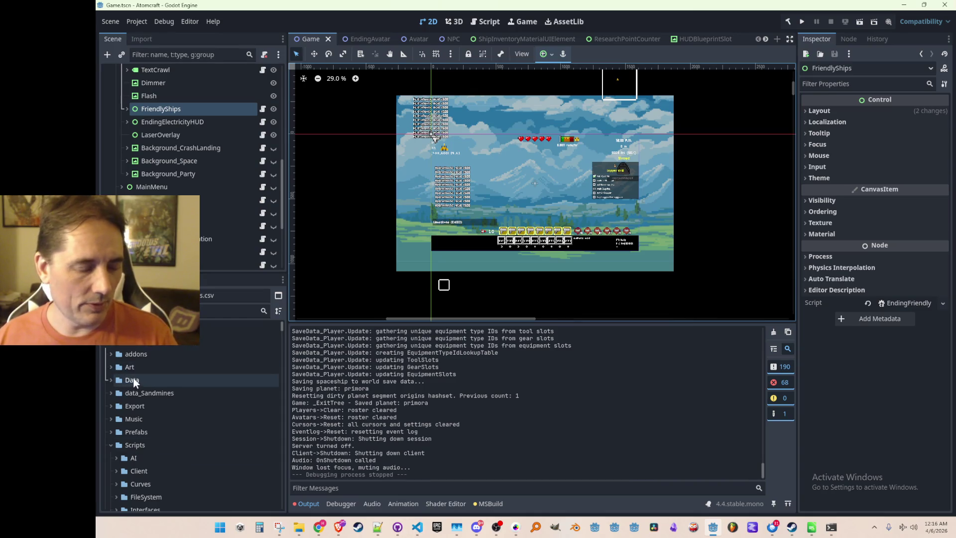
Expand Gameplay, TutorialGoal and QuestTitle in the Scene dock and select the LabelGoal label.
scroll(145, 159, up, 5)
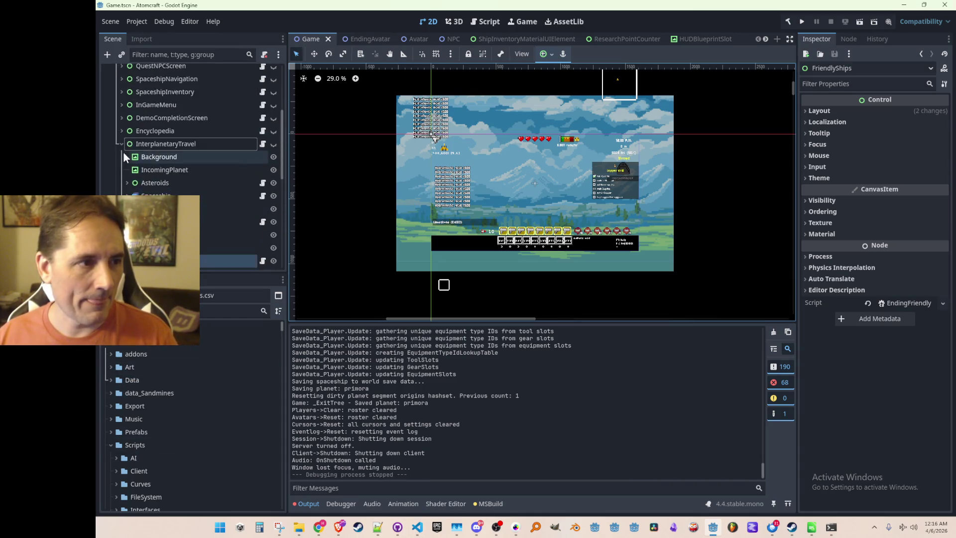
scroll(119, 144, up, 4)
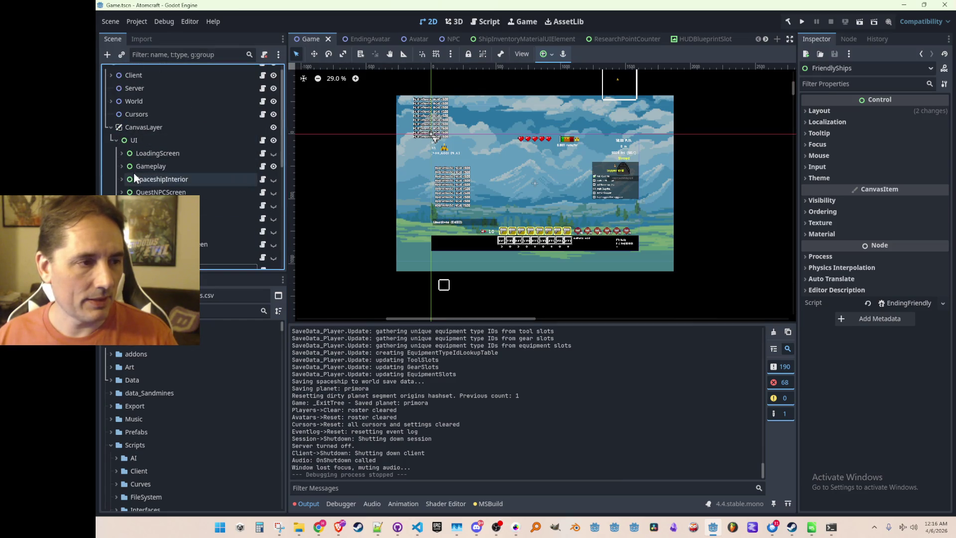
click(122, 167)
scroll(168, 171, down, 5)
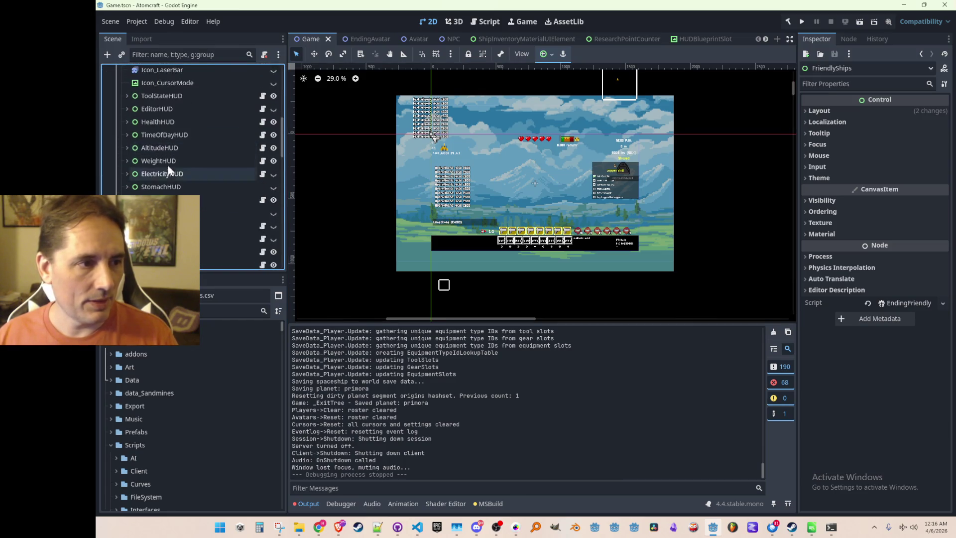
scroll(189, 166, down, 8)
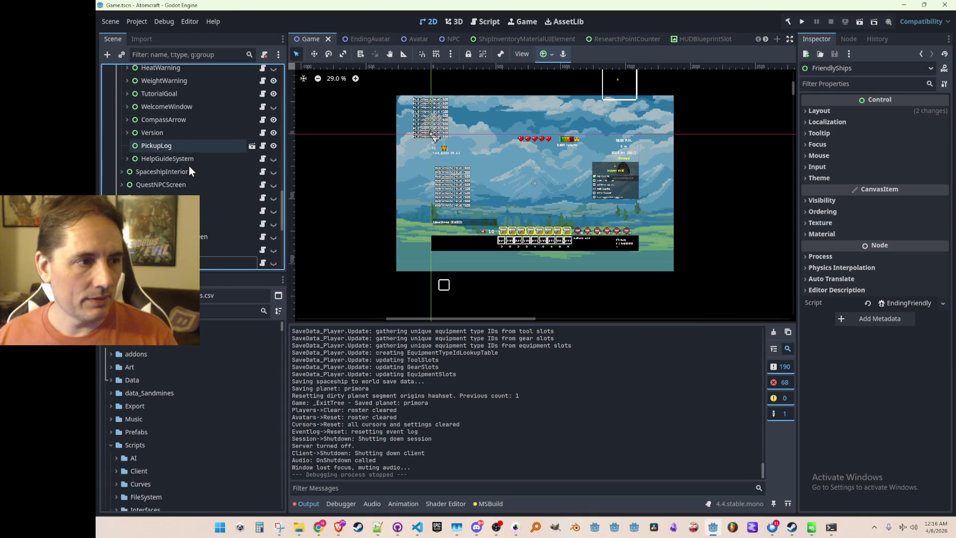
scroll(170, 171, up, 2)
click(153, 145)
click(127, 144)
scroll(177, 165, down, 2)
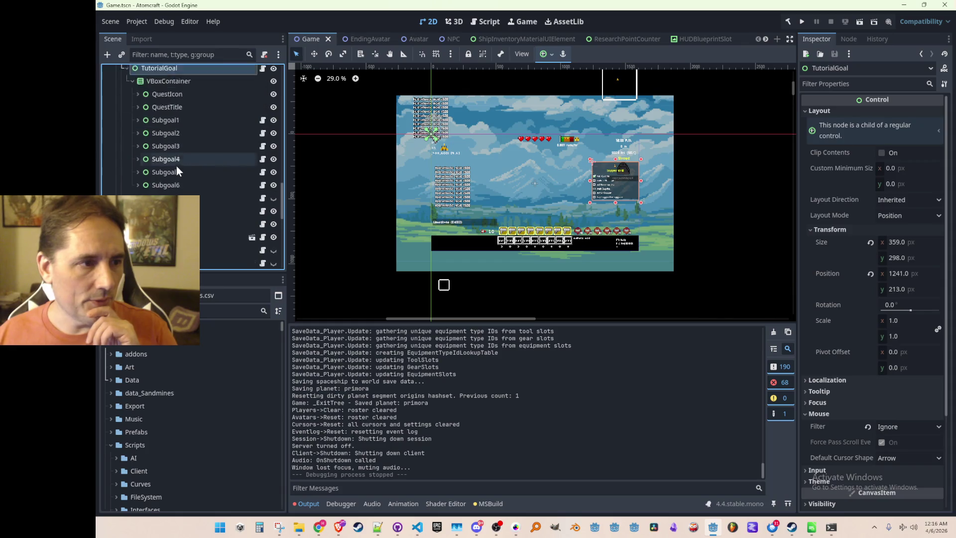
scroll(172, 123, up, 1)
click(177, 120)
click(174, 134)
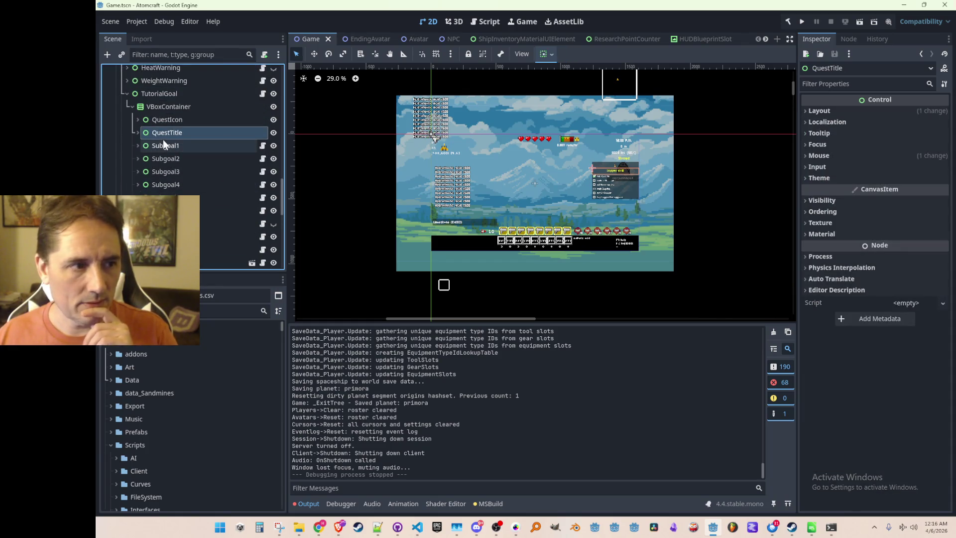
click(138, 132)
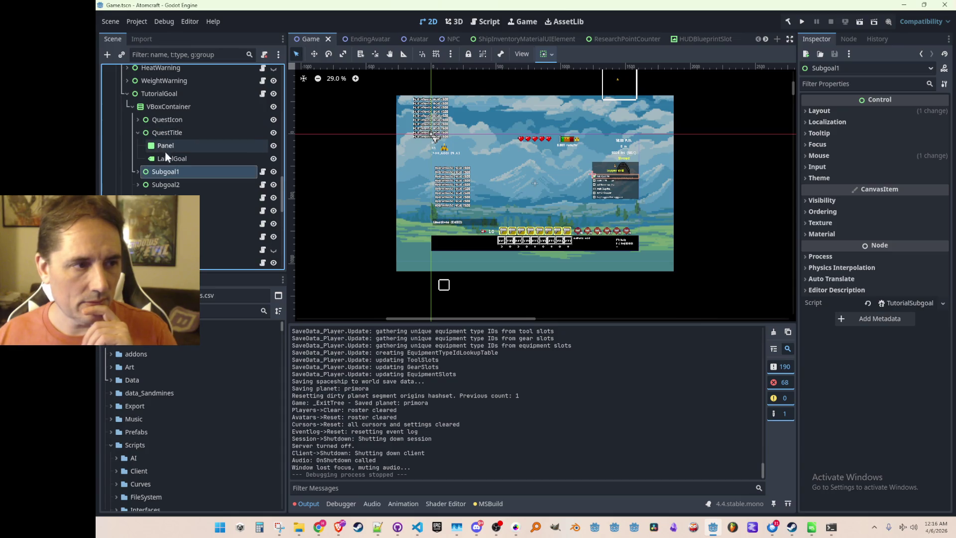
click(210, 158)
Review LabelGoal's layout and its colour, font, font size, constant and style overrides in the Inspector.
scroll(851, 247, down, 3)
click(851, 247)
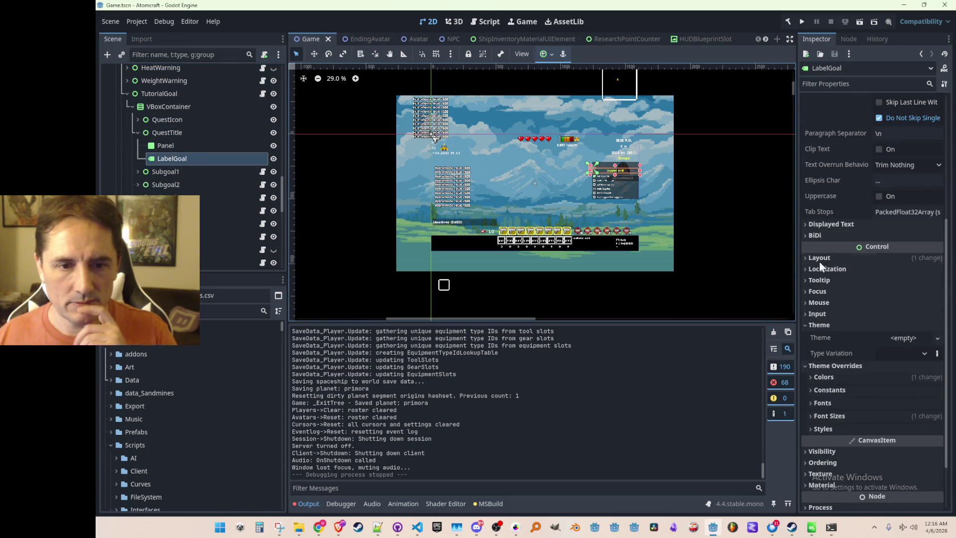
scroll(828, 247, down, 1)
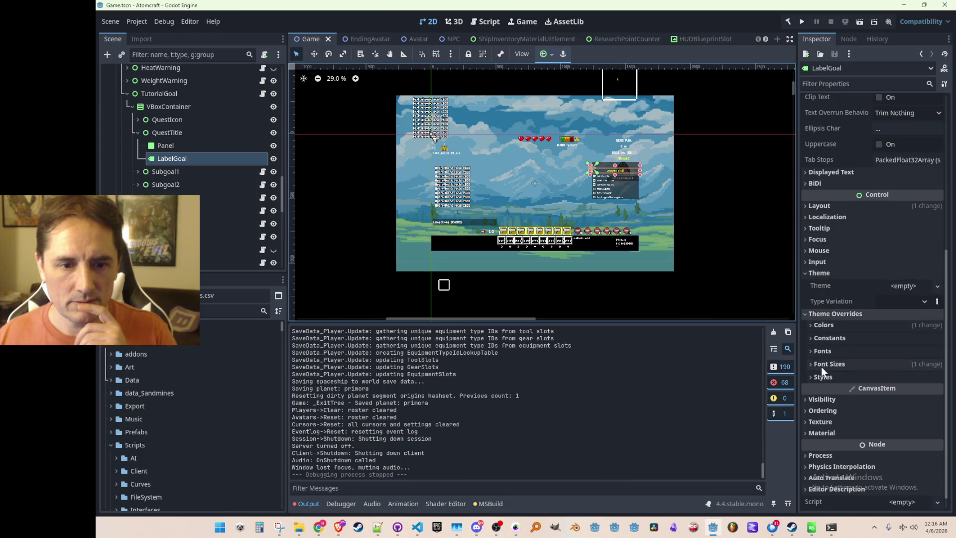
scroll(829, 333, up, 5)
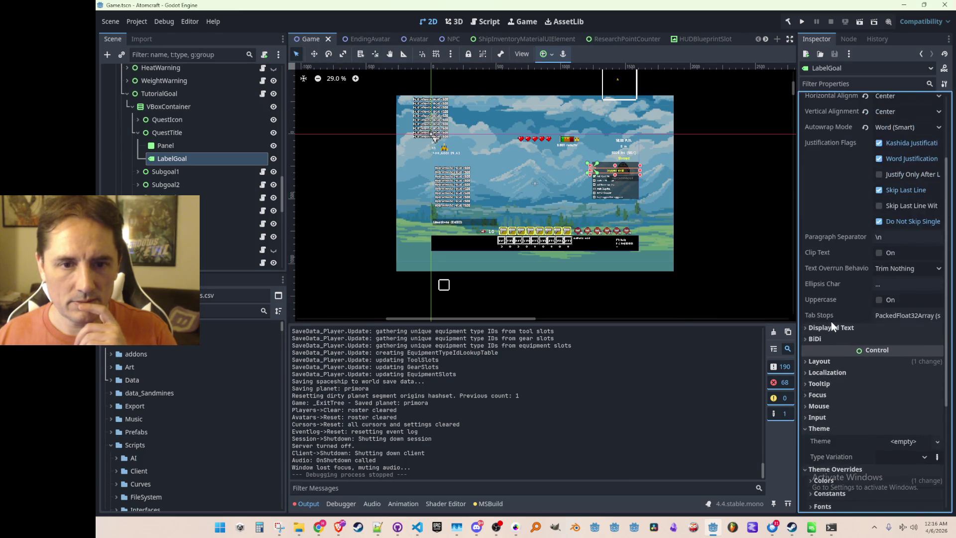
scroll(829, 332, up, 3)
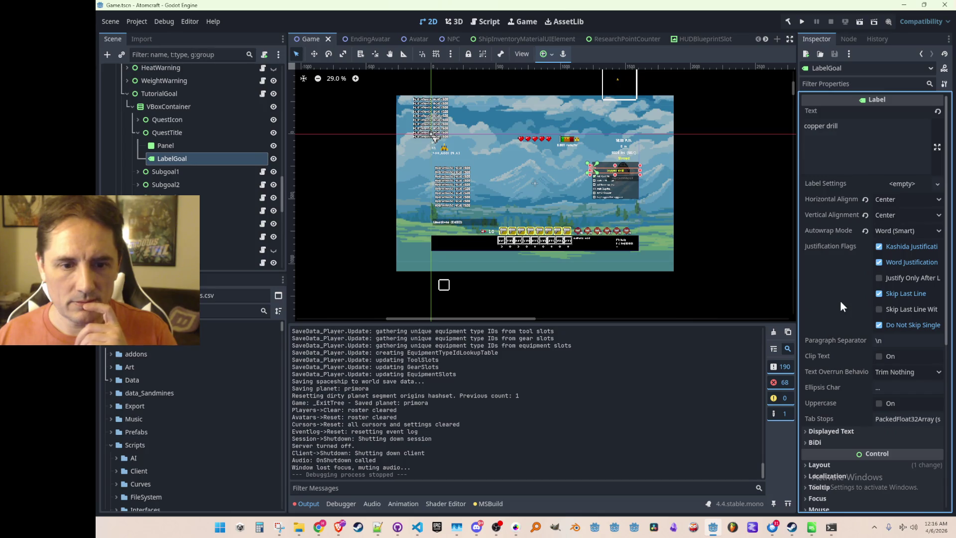
scroll(844, 272, down, 6)
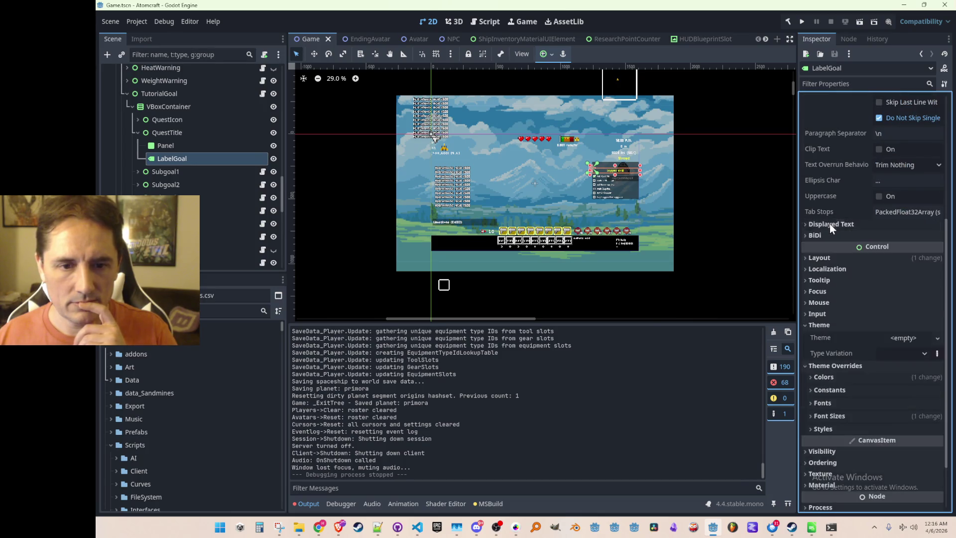
scroll(830, 229, down, 2)
click(843, 209)
click(843, 209)
scroll(843, 210, down, 1)
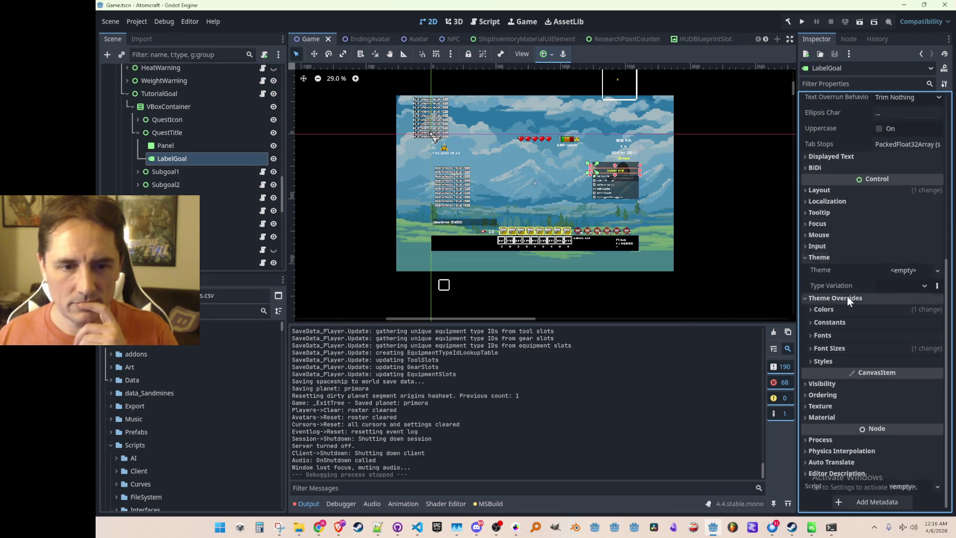
click(837, 312)
click(837, 313)
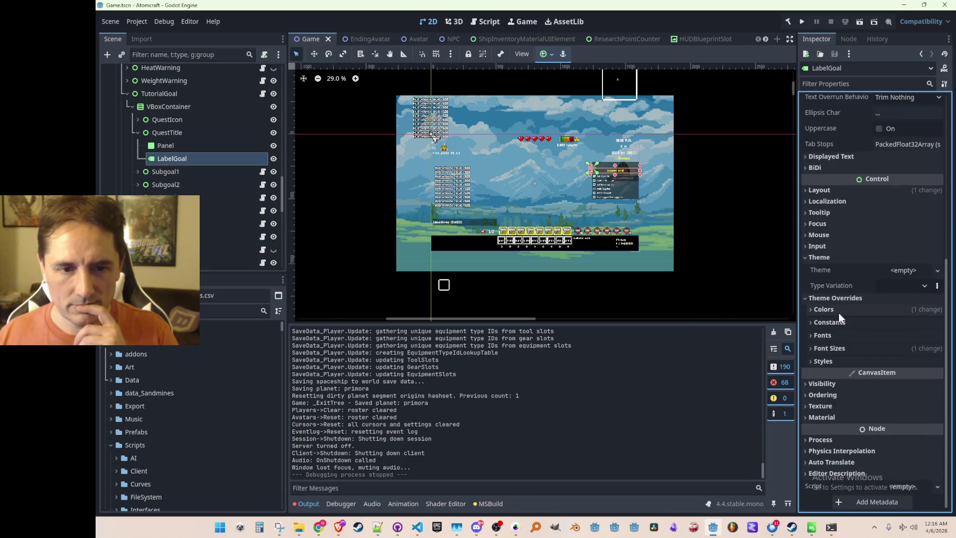
click(835, 348)
click(834, 349)
click(835, 337)
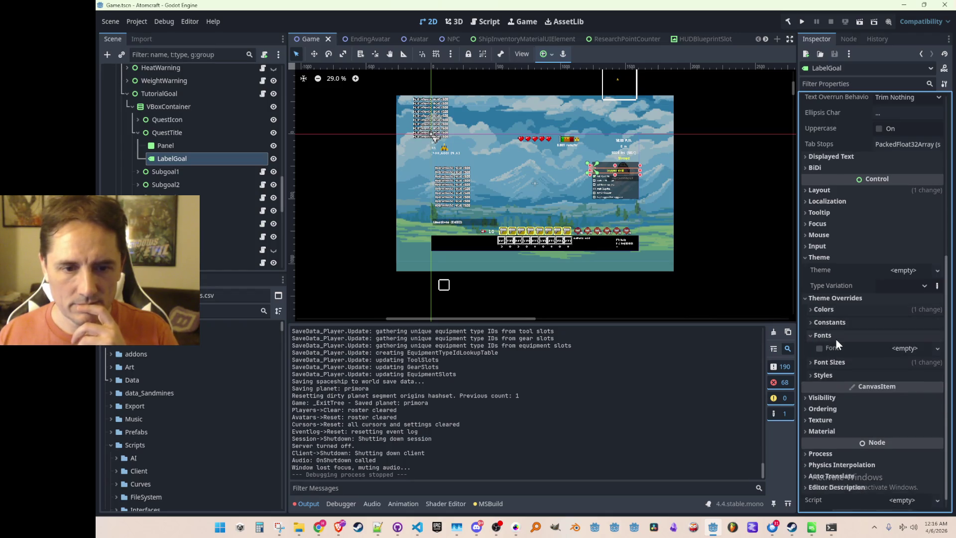
click(835, 337)
click(837, 323)
click(837, 323)
click(835, 310)
click(835, 309)
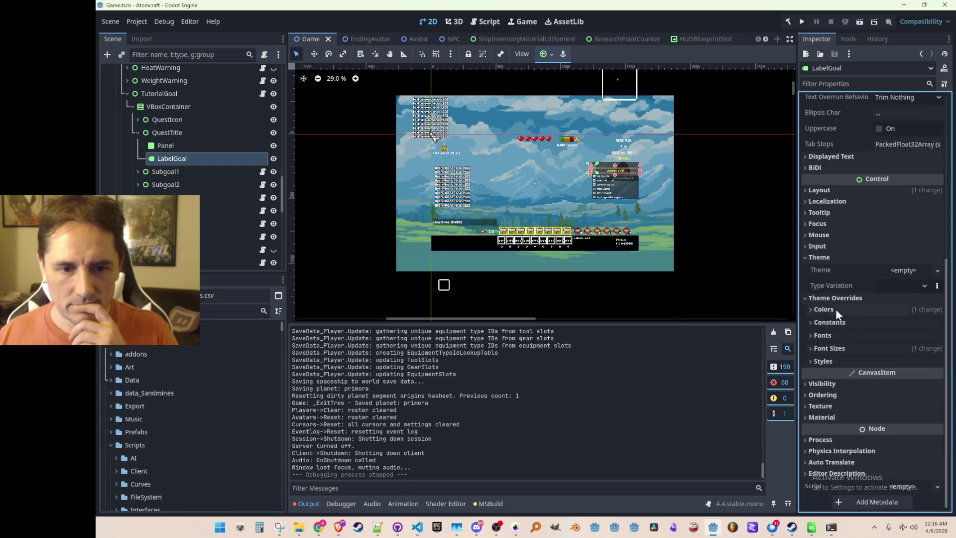
click(832, 360)
click(832, 360)
scroll(838, 349, up, 5)
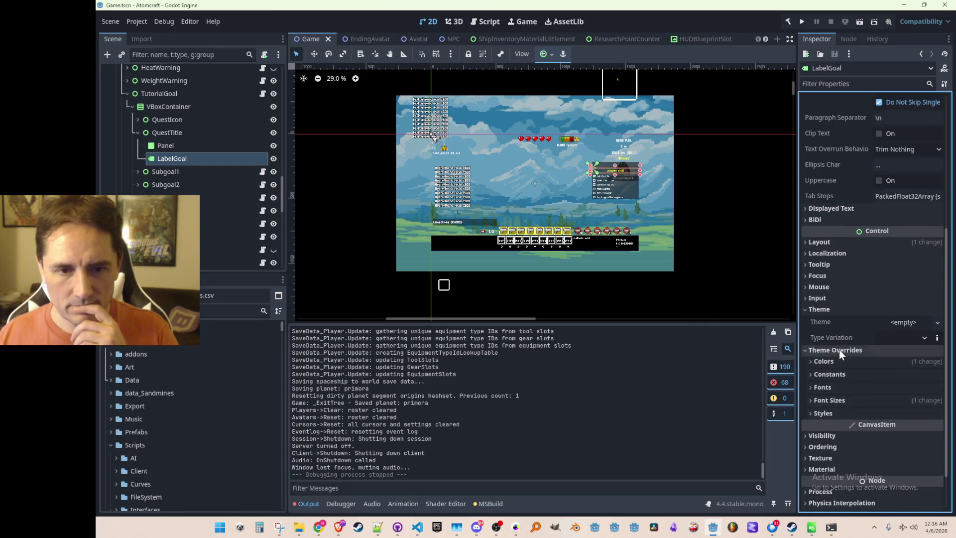
scroll(842, 328, down, 3)
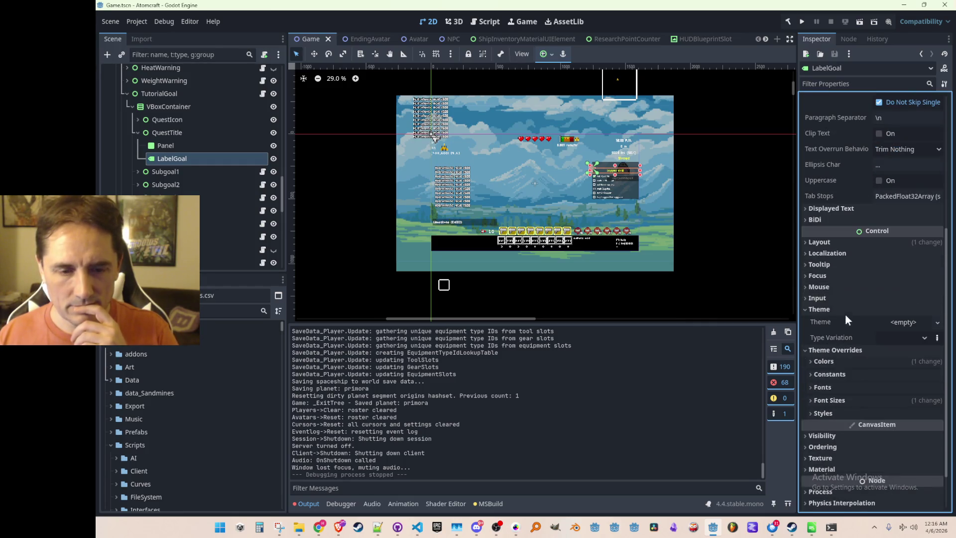
click(839, 242)
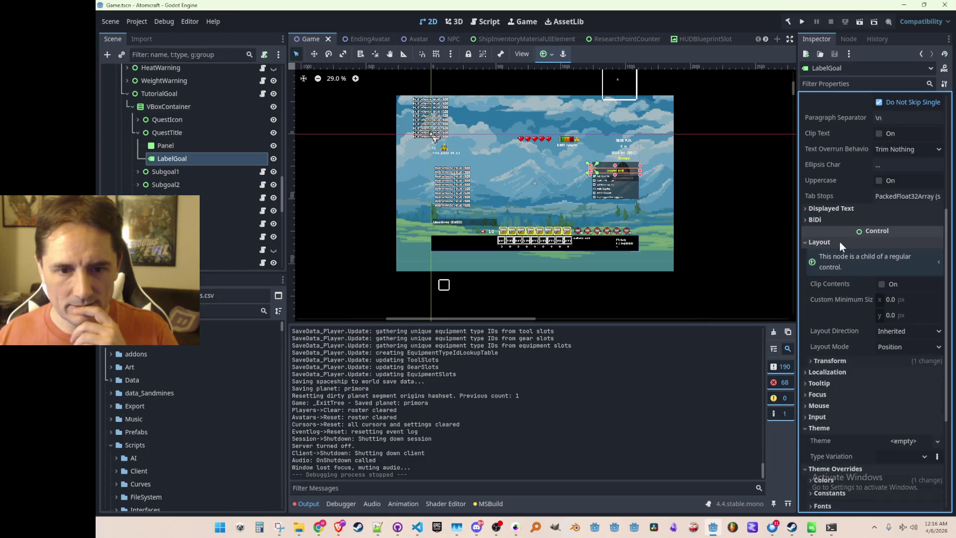
click(839, 241)
Expand Subgoal1 and inspect its "drill Cuprite" label: line spacing -16, font size 21.
click(138, 171)
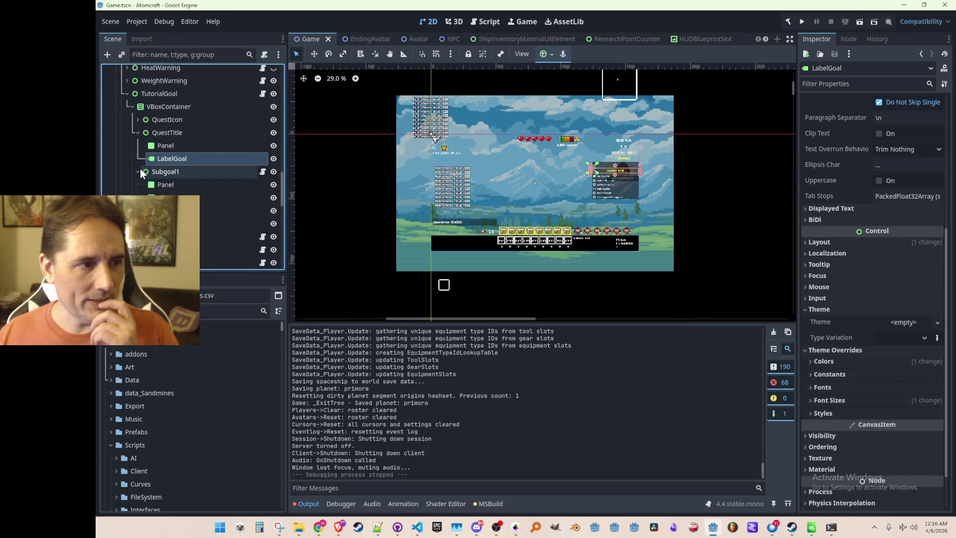
click(169, 224)
scroll(842, 259, down, 5)
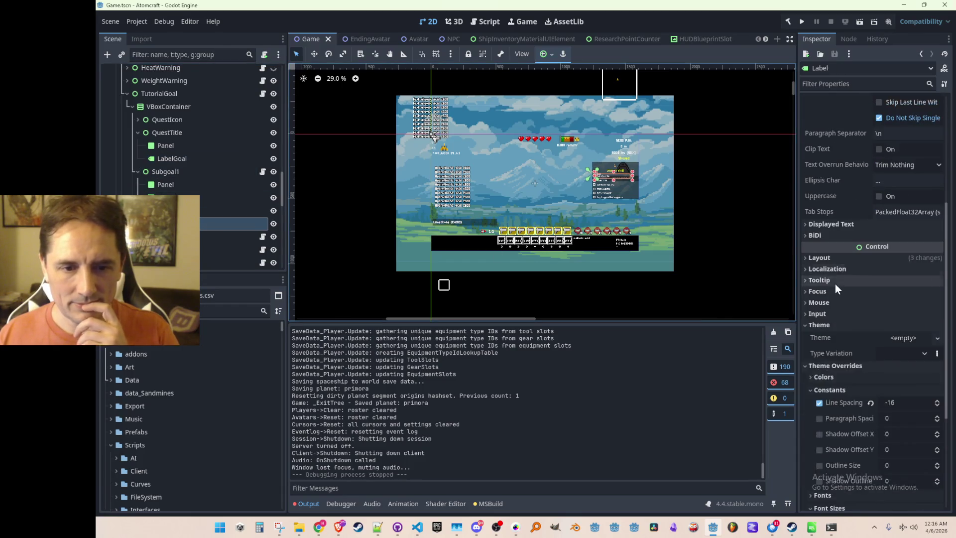
click(829, 381)
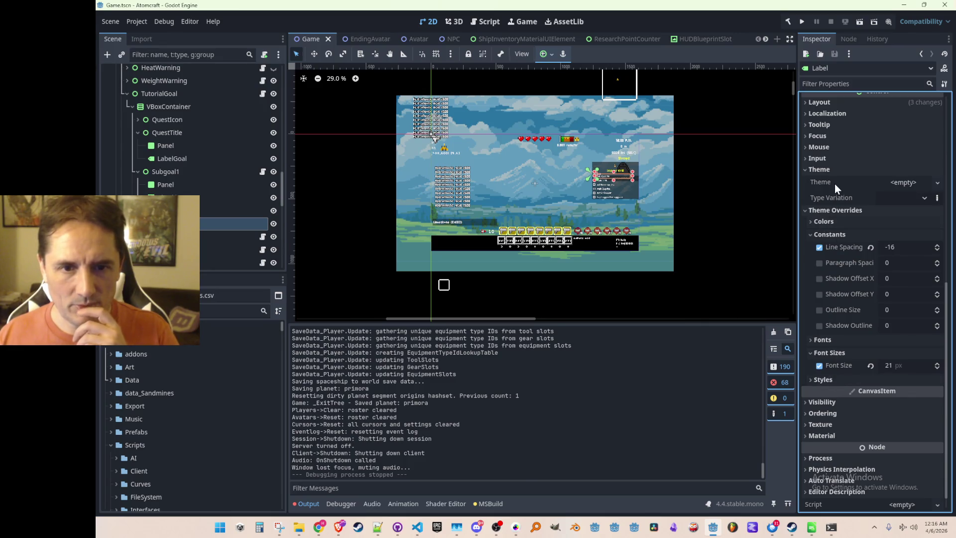
scroll(839, 393, down, 1)
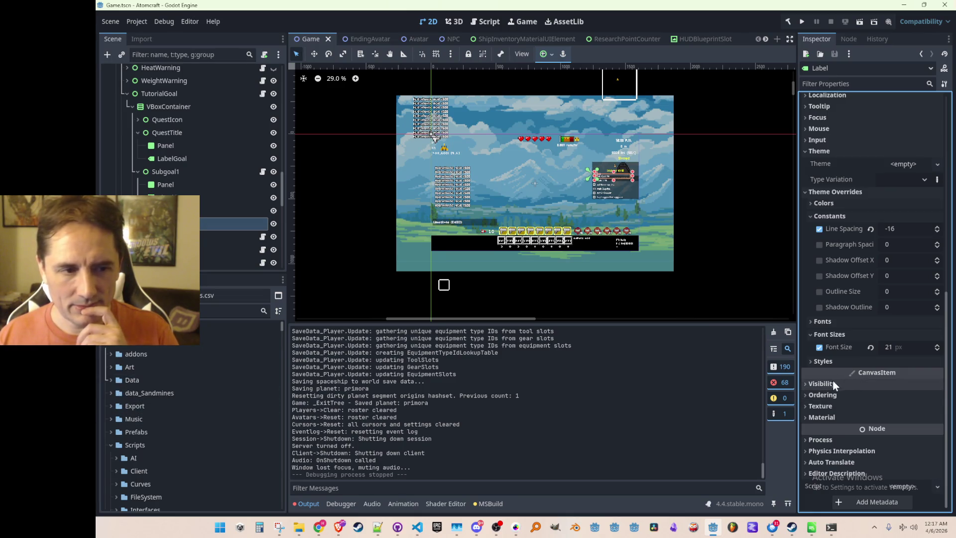
scroll(848, 363, up, 5)
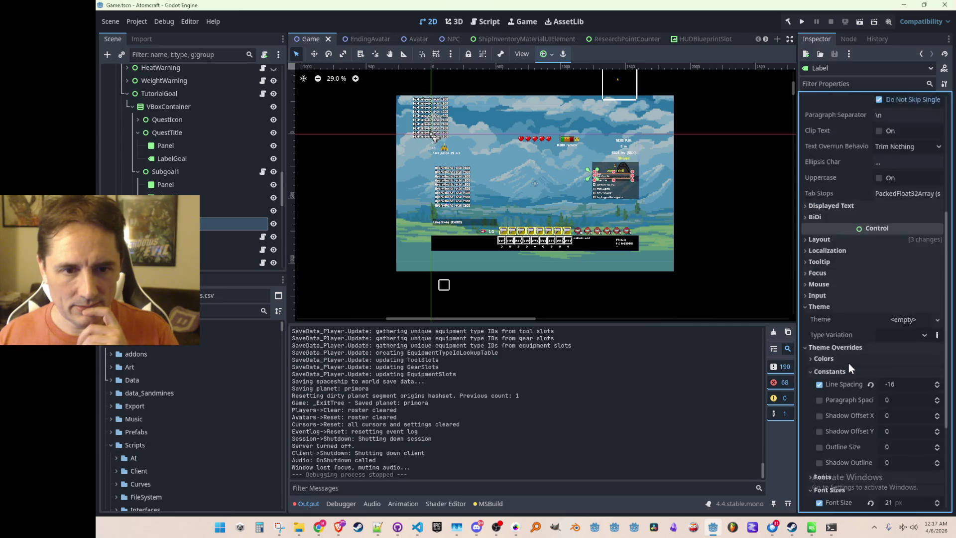
scroll(848, 363, up, 3)
scroll(855, 306, down, 3)
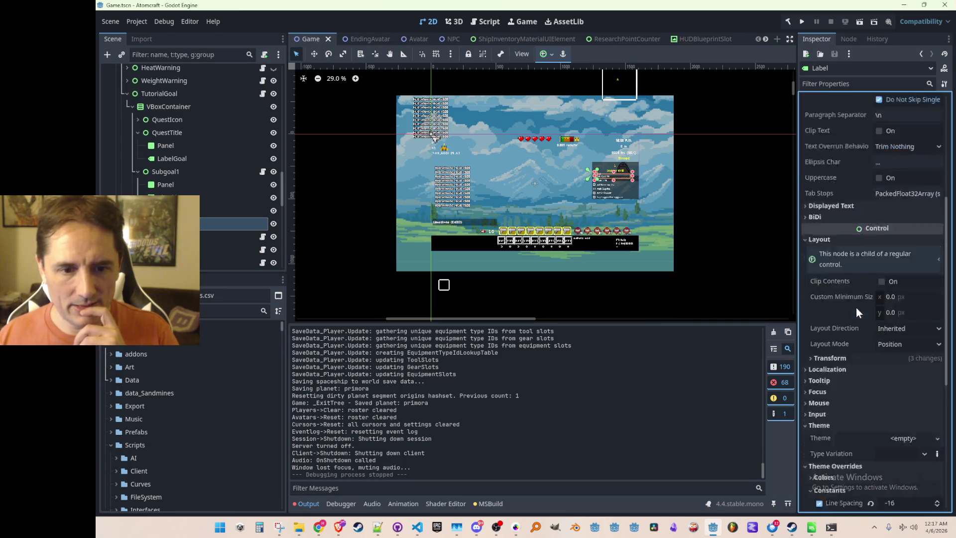
scroll(845, 314, up, 1)
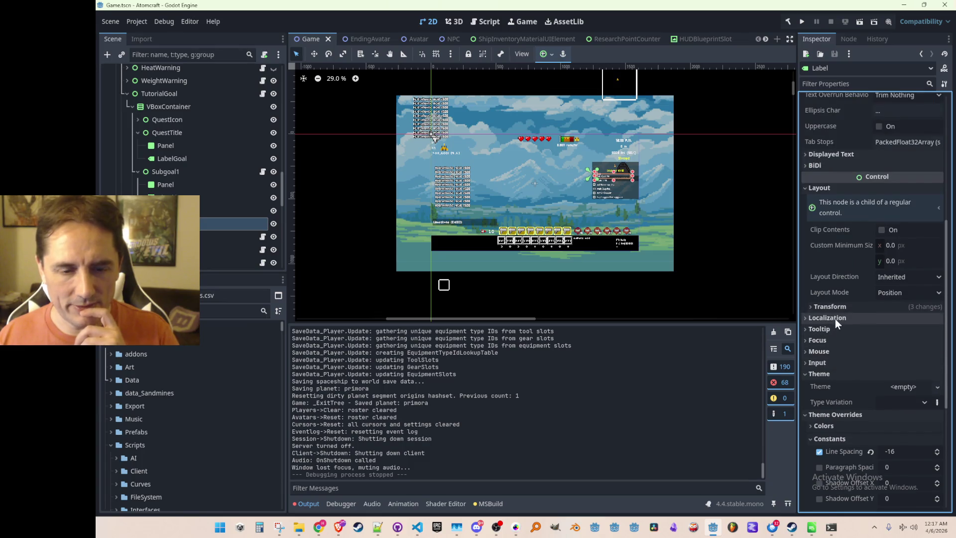
scroll(835, 319, up, 5)
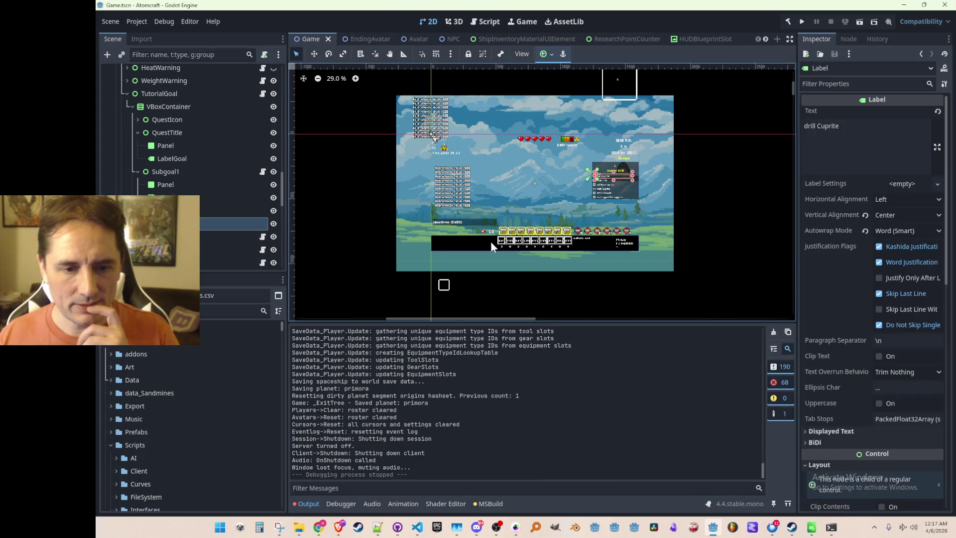
click(110, 445)
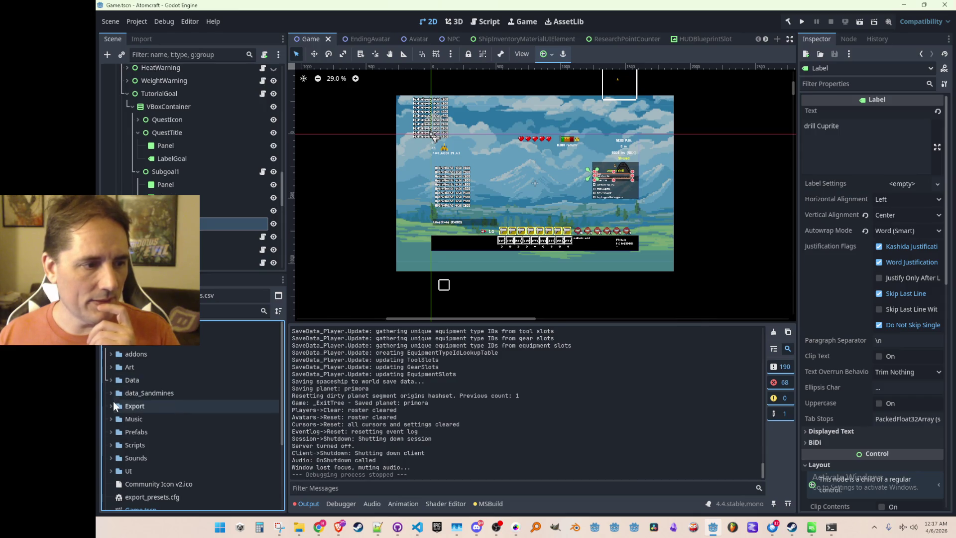
Browse the Data and Art folders in FileSystem, then expand the UI folder to list the font files.
click(110, 379)
click(110, 379)
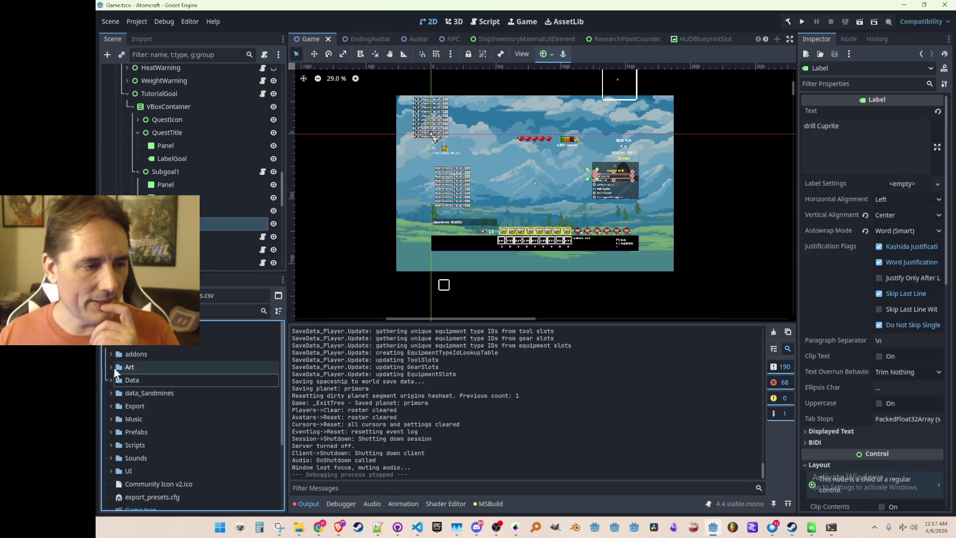
click(111, 366)
scroll(119, 393, down, 1)
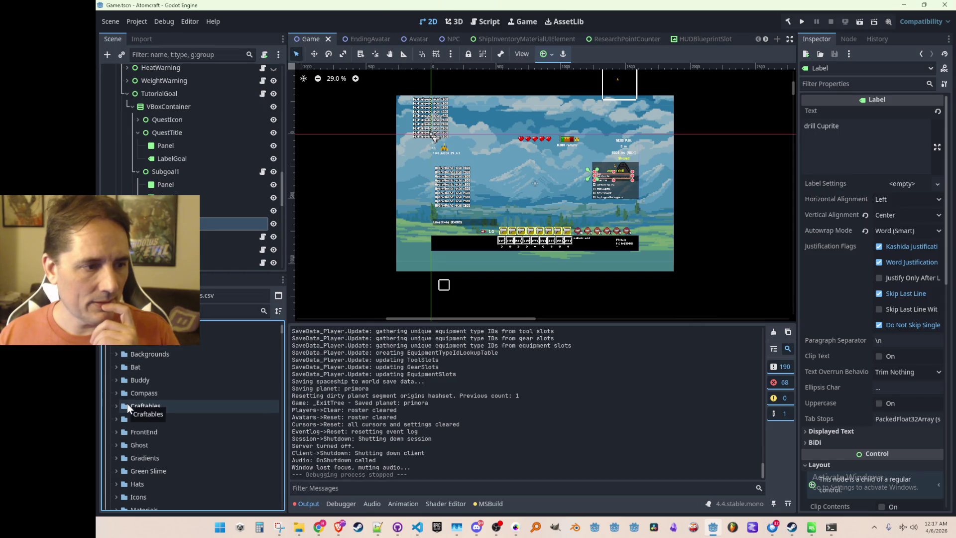
scroll(149, 388, up, 5)
click(110, 367)
scroll(114, 428, down, 5)
click(110, 424)
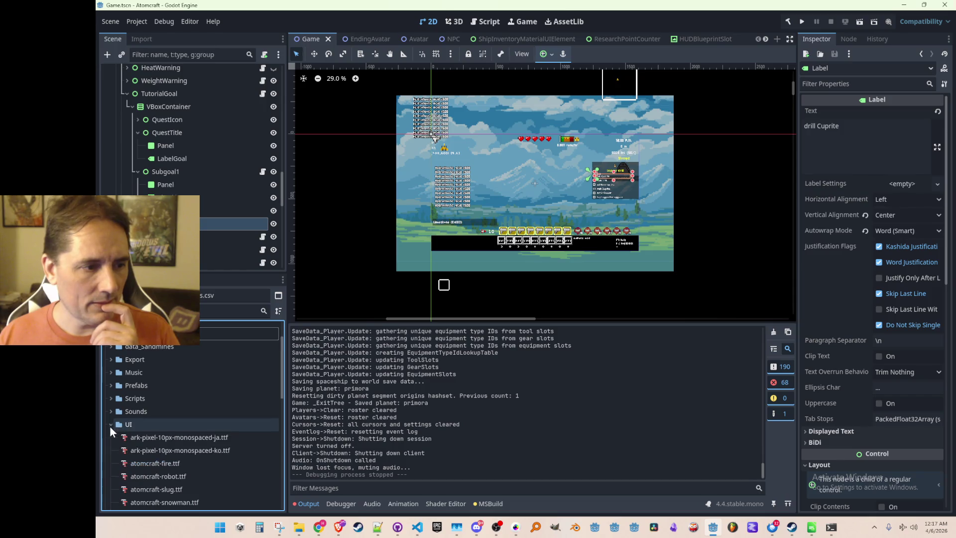
scroll(177, 399, down, 5)
scroll(199, 398, down, 3)
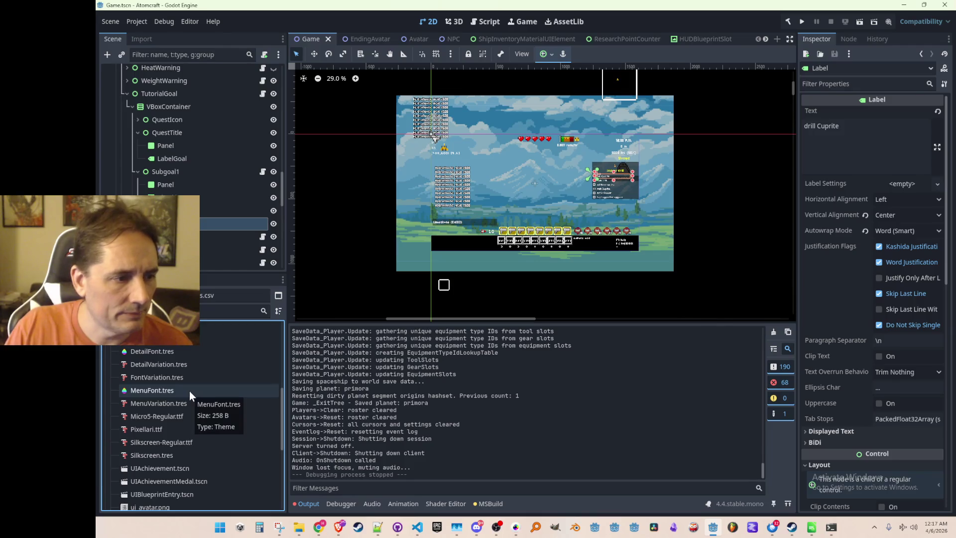
scroll(234, 393, down, 2)
scroll(238, 388, up, 4)
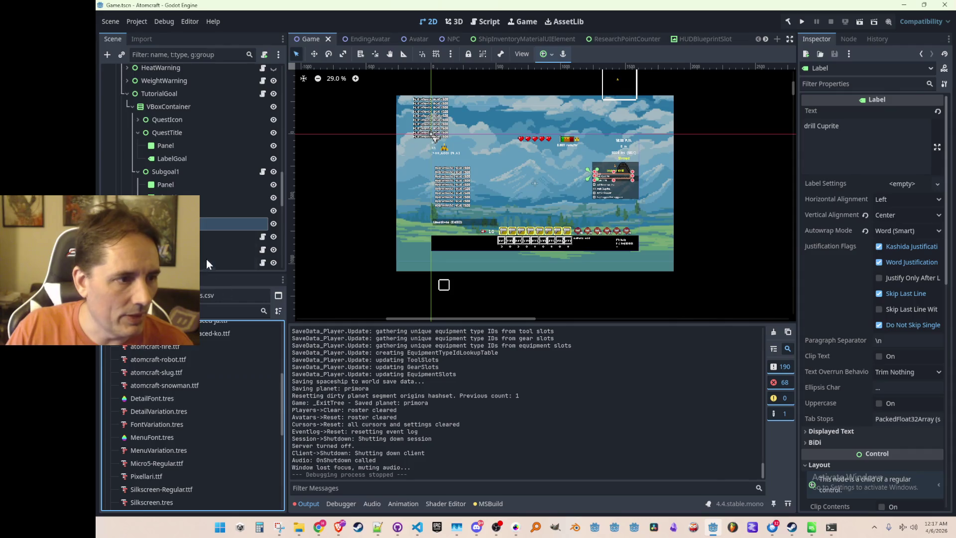
scroll(200, 222, down, 2)
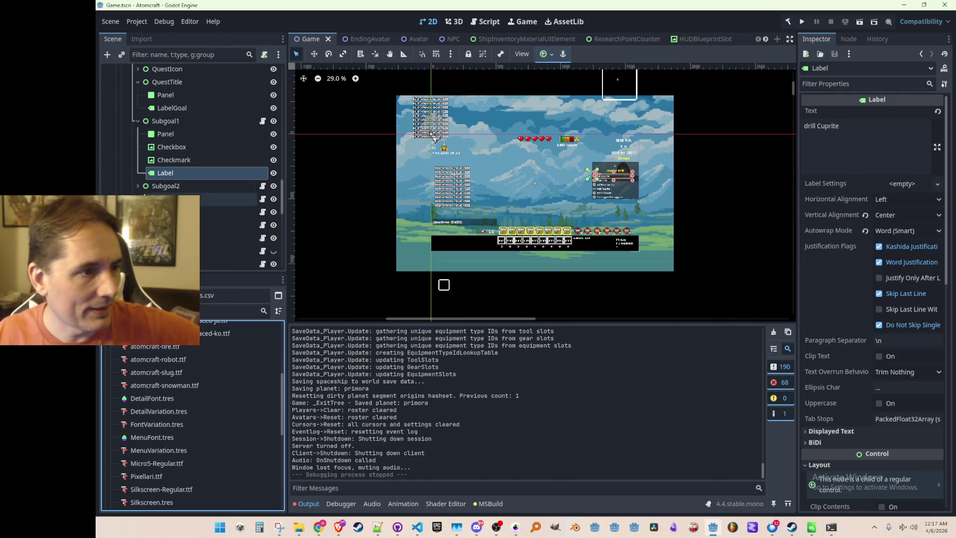
Collapse Subgoal1 and inspect Subgoal2's "make a Wood pile" label overrides: line spacing -6, font size 21.
click(135, 121)
click(138, 134)
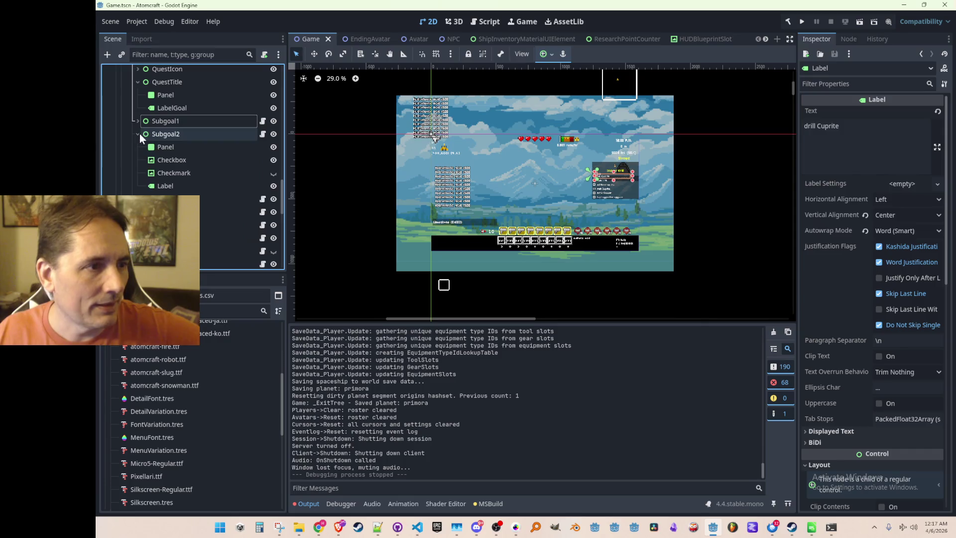
click(176, 138)
click(192, 184)
scroll(550, 184, up, 9)
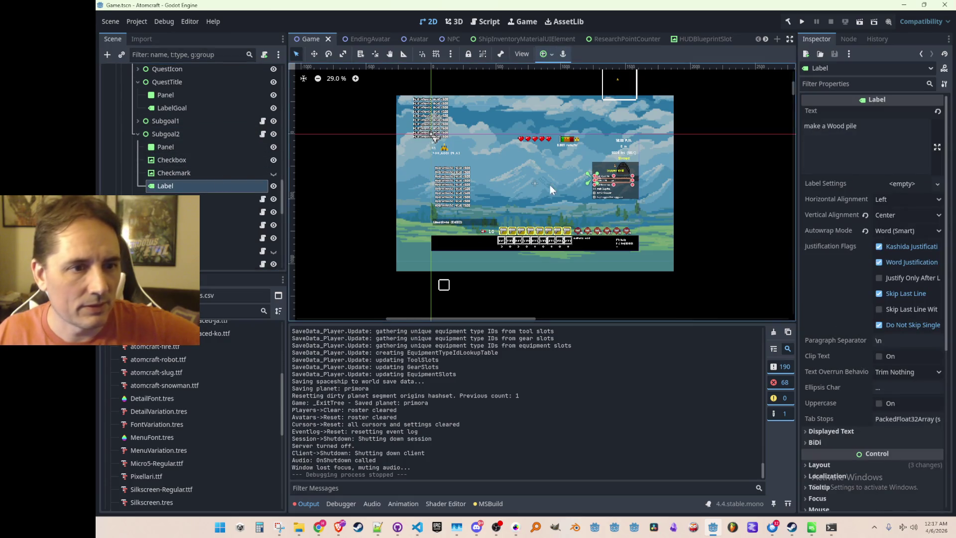
drag(636, 160, 593, 194)
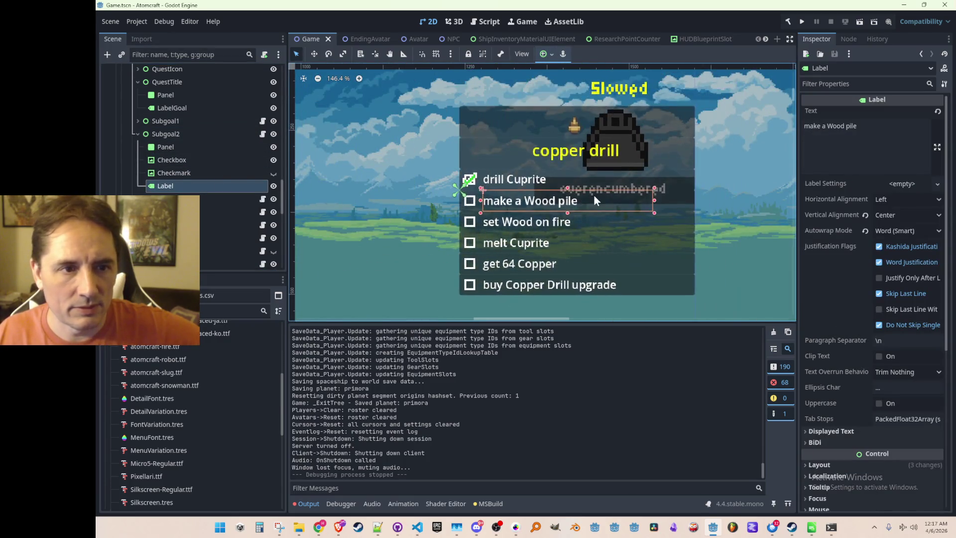
scroll(859, 254, down, 5)
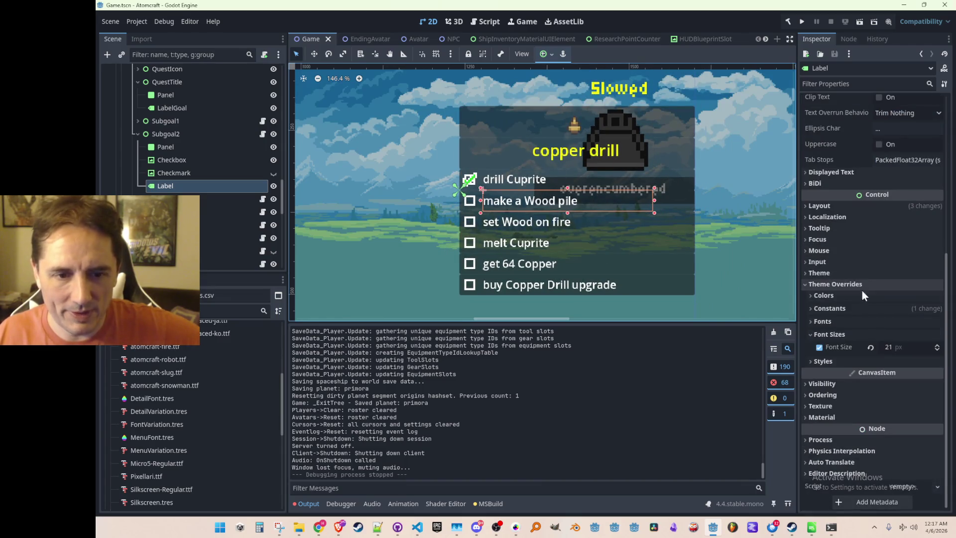
click(834, 310)
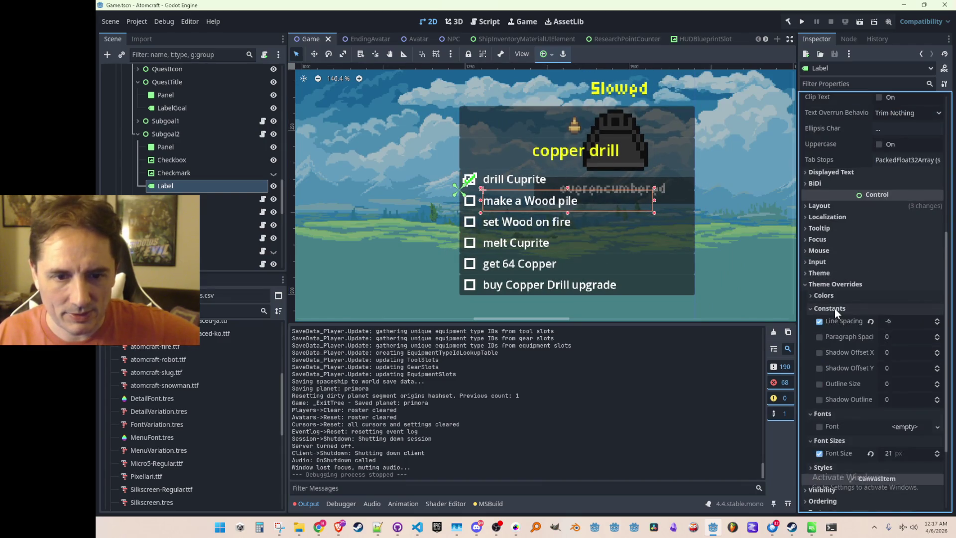
click(834, 309)
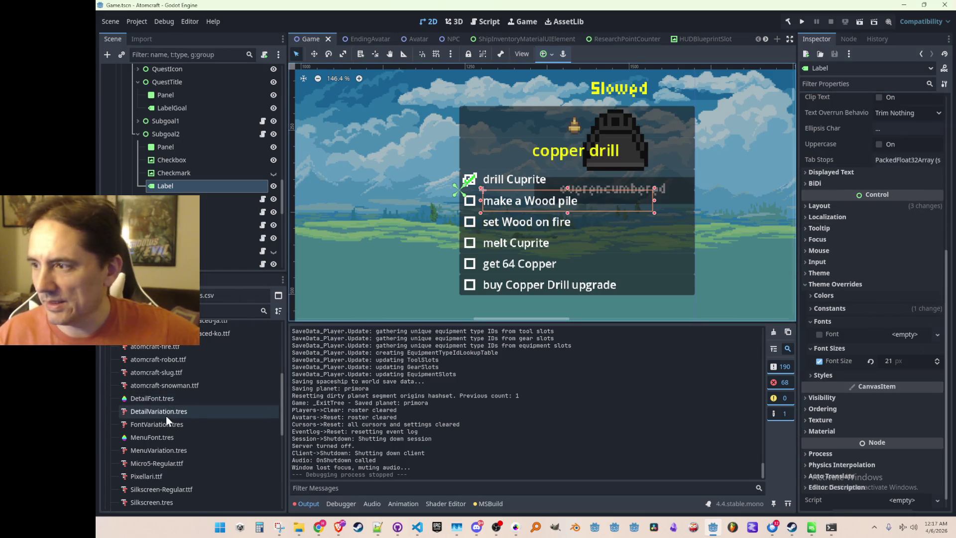
click(137, 19)
In Project Settings, filter for 'font' to view GUI > Fonts, where oversampling is on, then clear the filter.
click(145, 36)
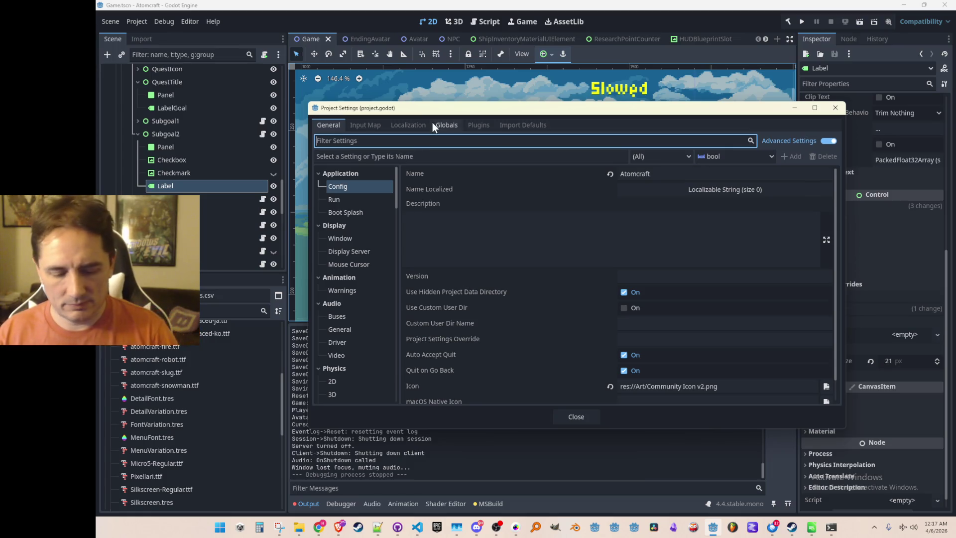
text(font)
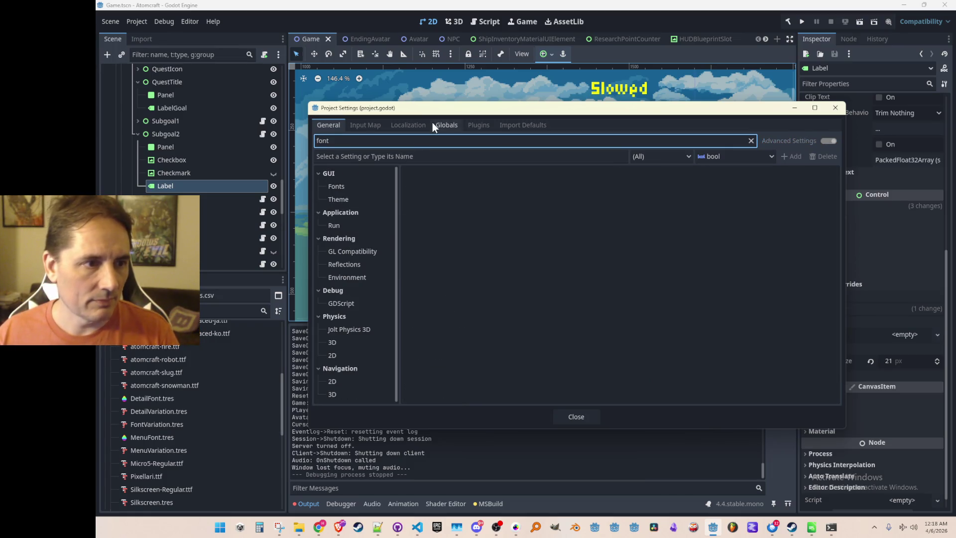
click(339, 187)
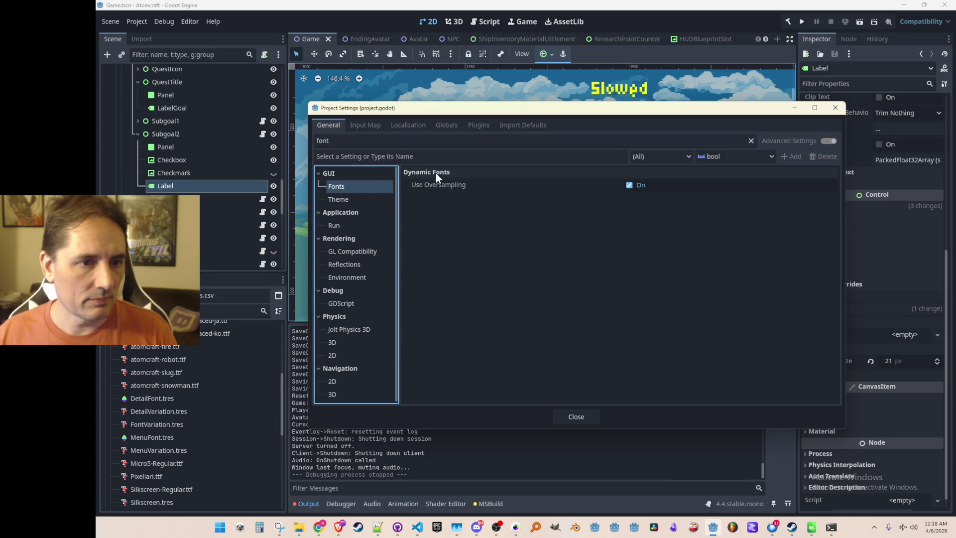
click(751, 140)
click(828, 141)
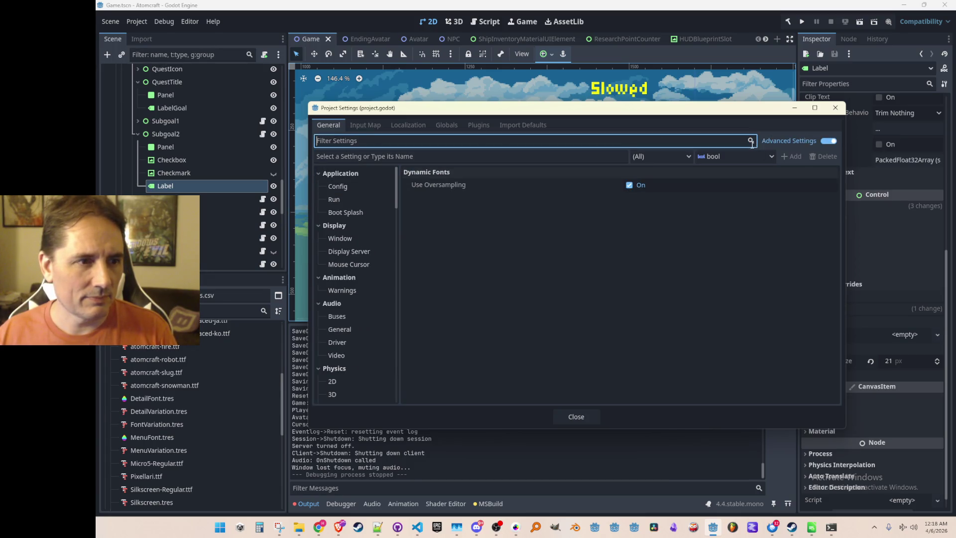
Close Project Settings and inspect the DetailVariation.tres and Silkscreen.tres font resources.
click(836, 108)
scroll(214, 405, up, 3)
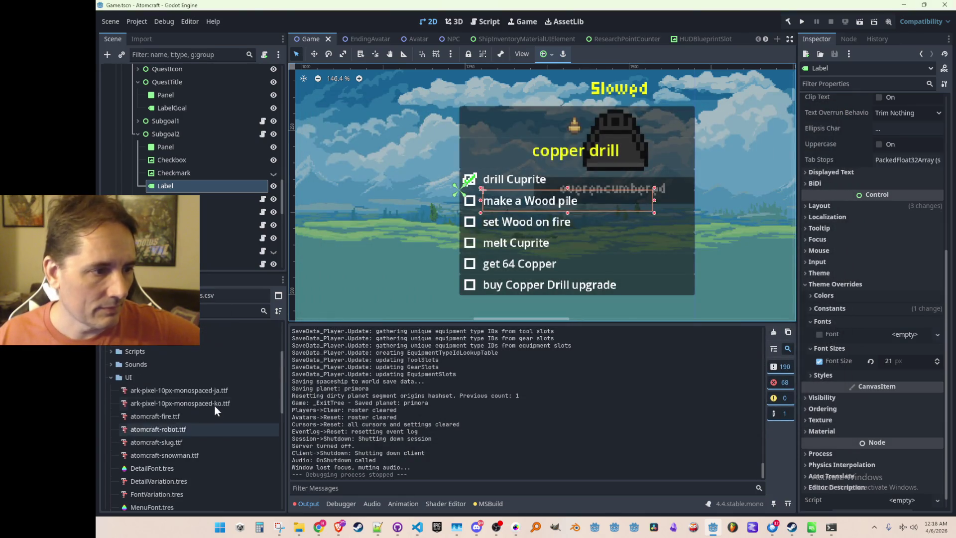
scroll(219, 400, down, 3)
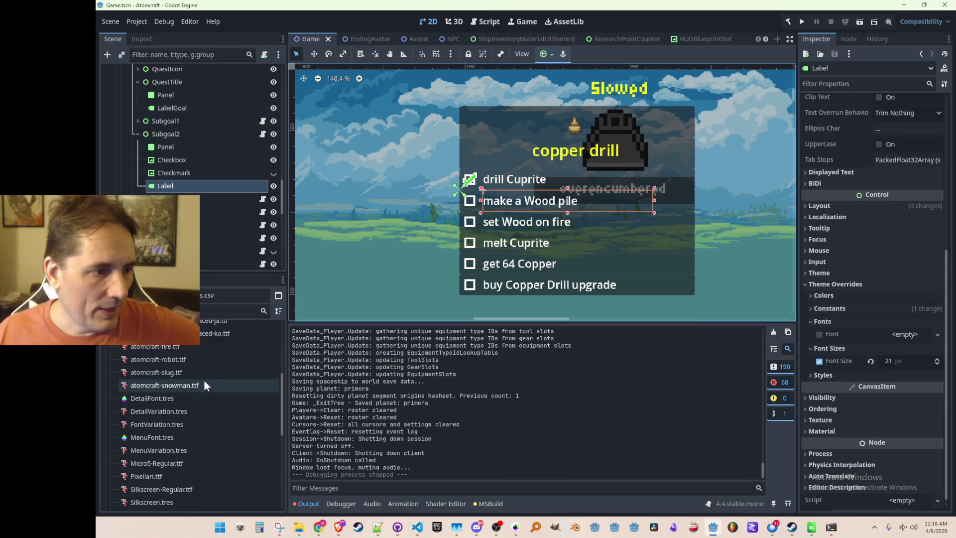
scroll(205, 384, down, 2)
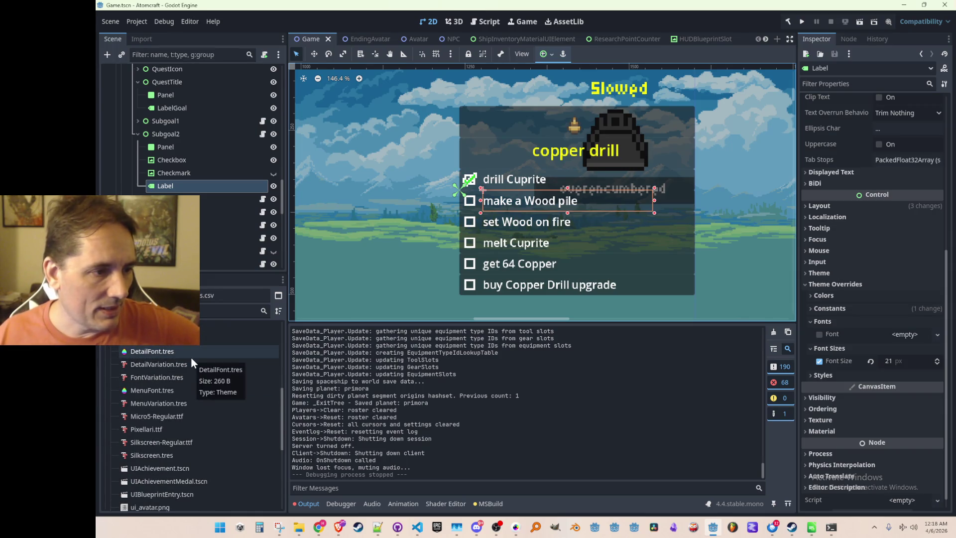
scroll(189, 349, down, 1)
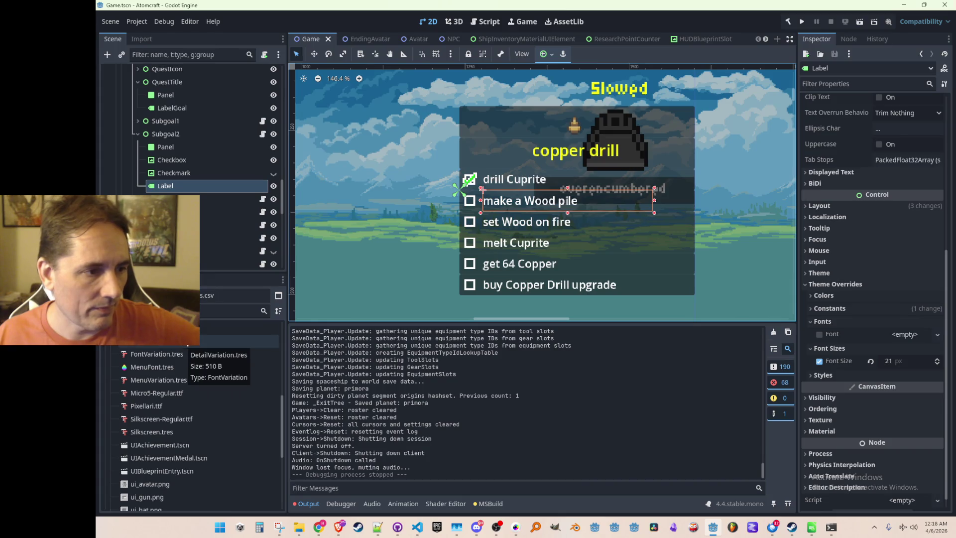
click(183, 329)
click(177, 342)
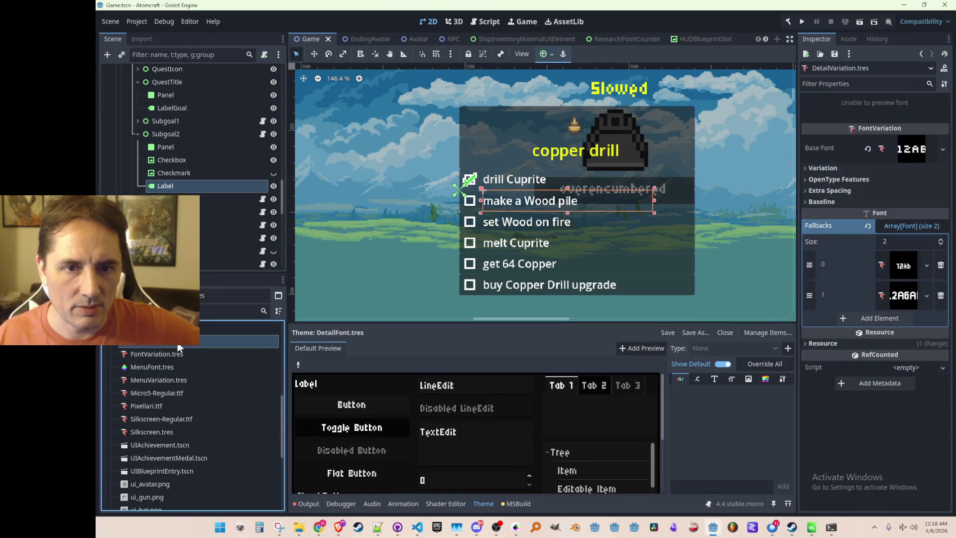
scroll(202, 350, down, 1)
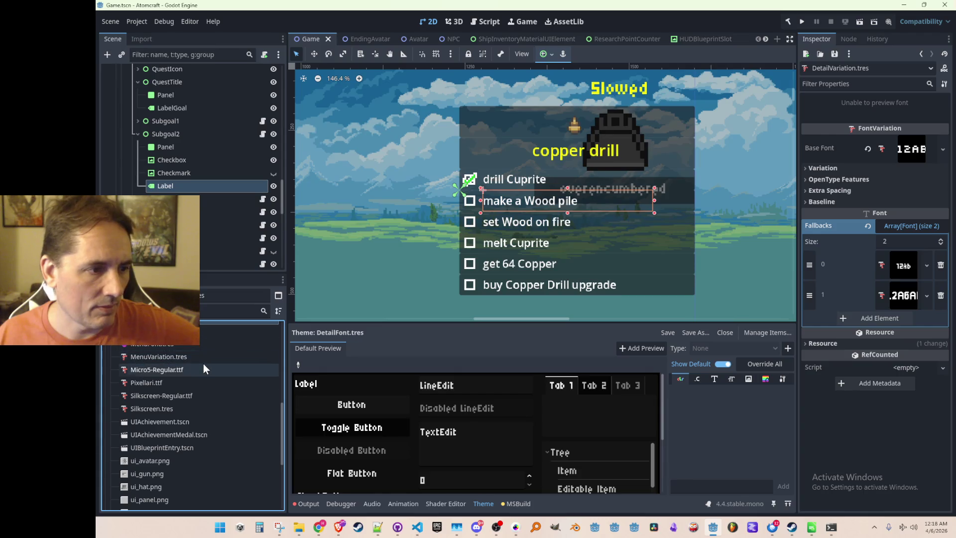
click(190, 408)
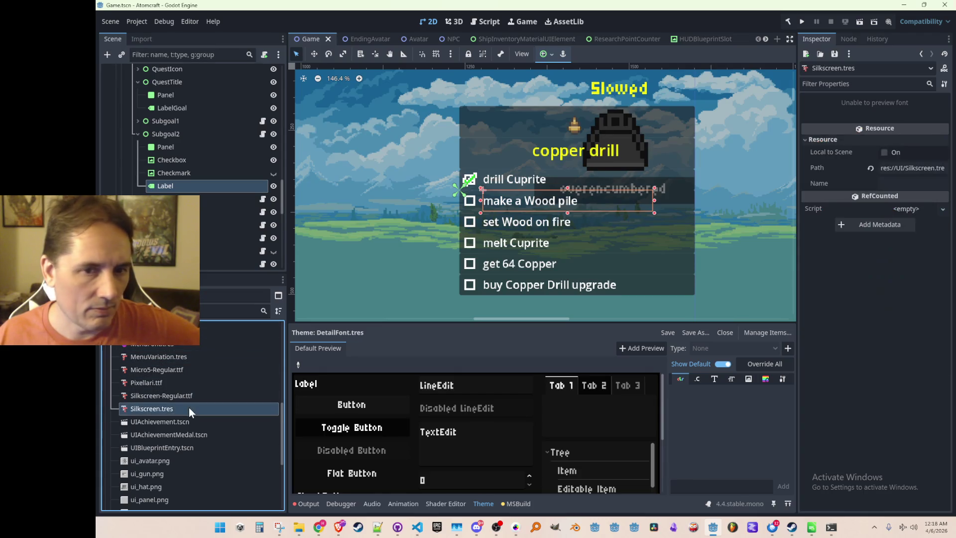
View the import settings of Silkscreen-Regular.ttf, Pixellari.ttf and Micro5-Regular.ttf in turn.
double_click(194, 395)
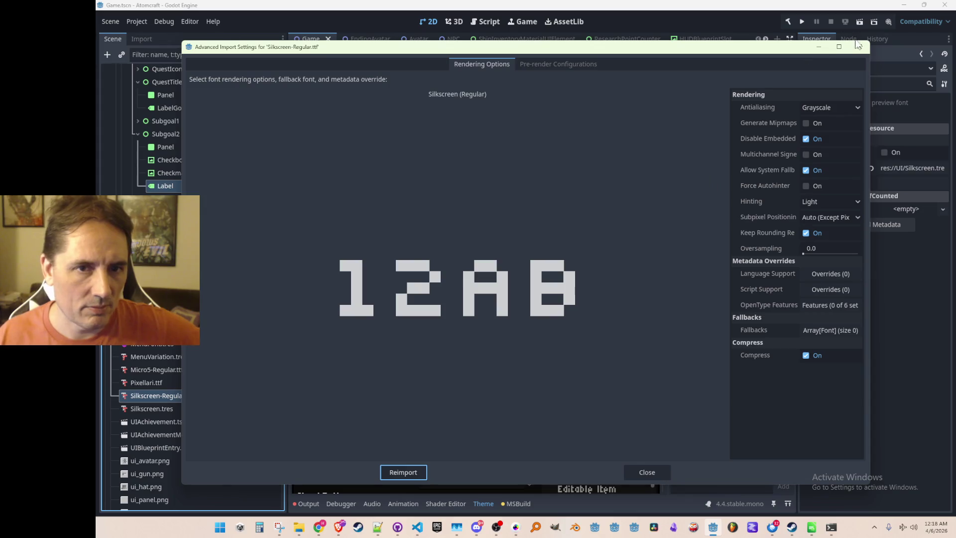
click(858, 46)
scroll(183, 440, up, 1)
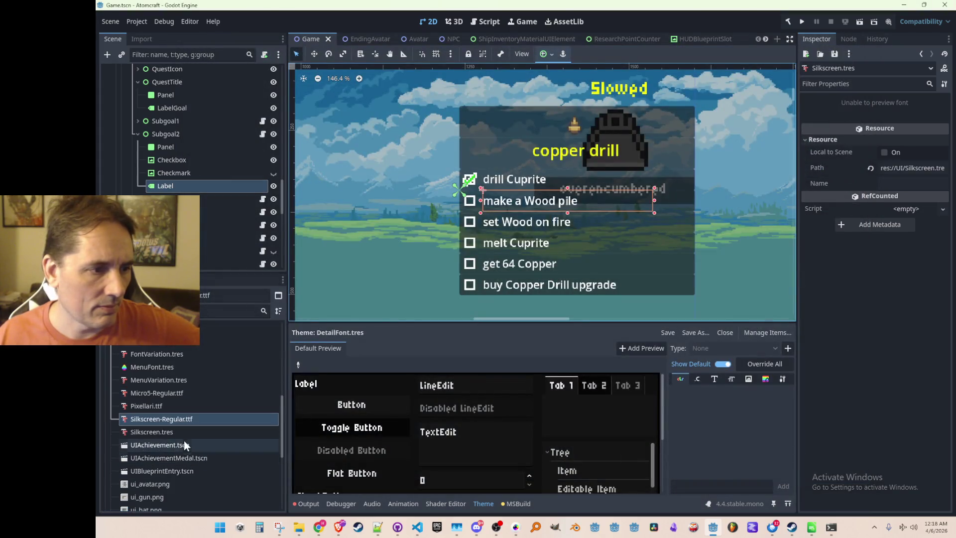
double_click(166, 403)
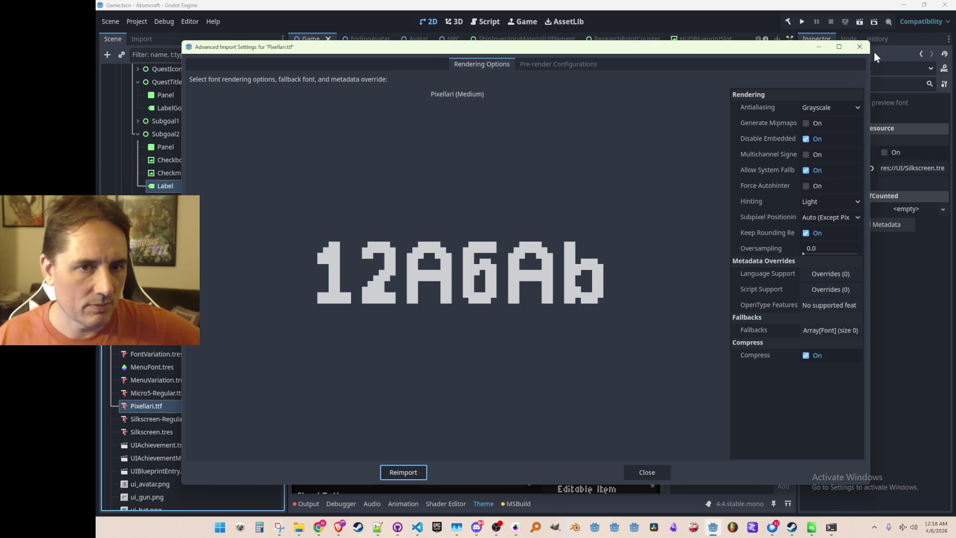
click(859, 47)
scroll(198, 432, up, 2)
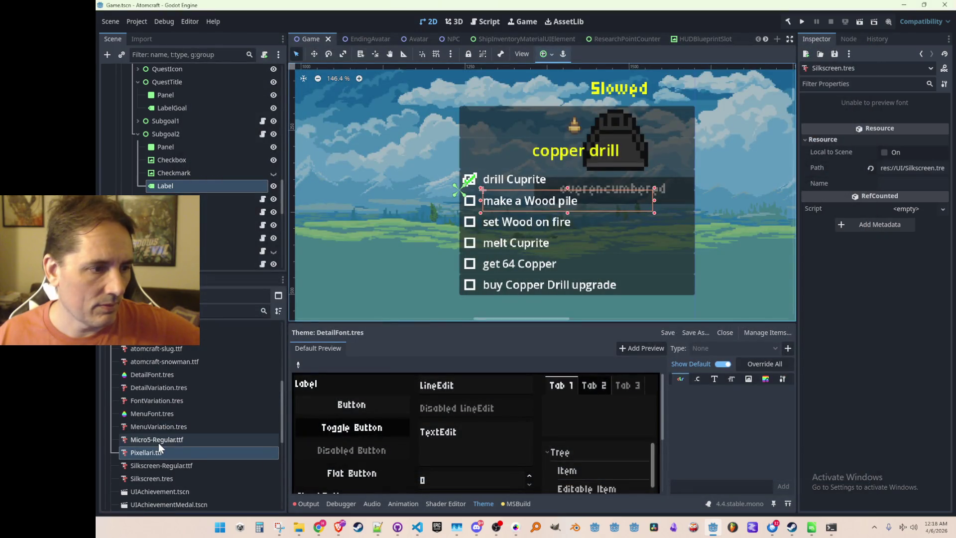
double_click(159, 442)
click(858, 46)
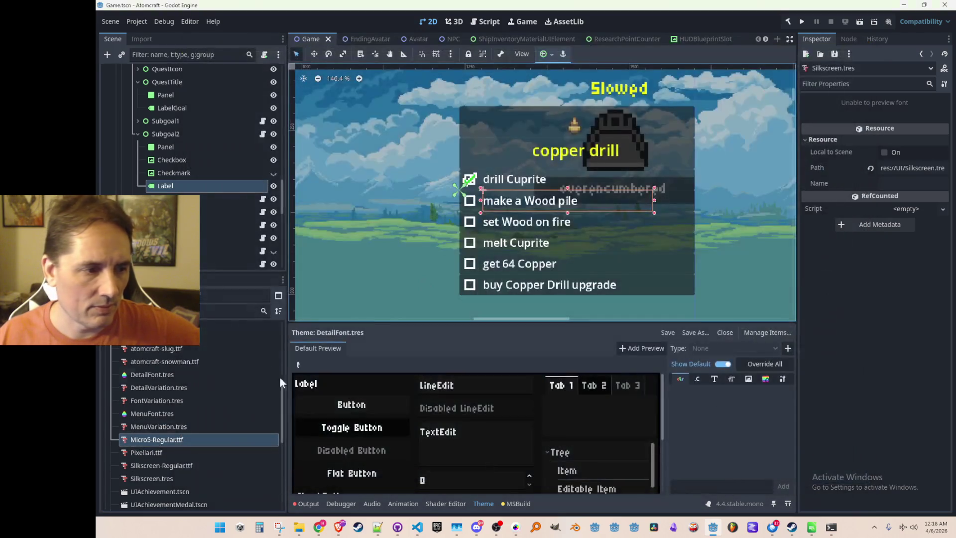
Inspect the MenuVariation.tres and MenuFont.tres font resources, then fold away the UI folder.
click(158, 426)
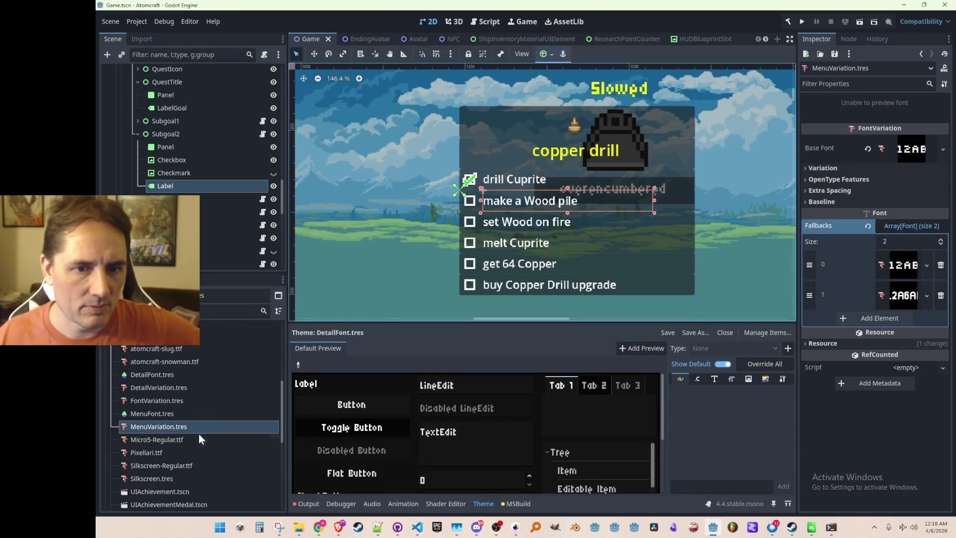
click(166, 414)
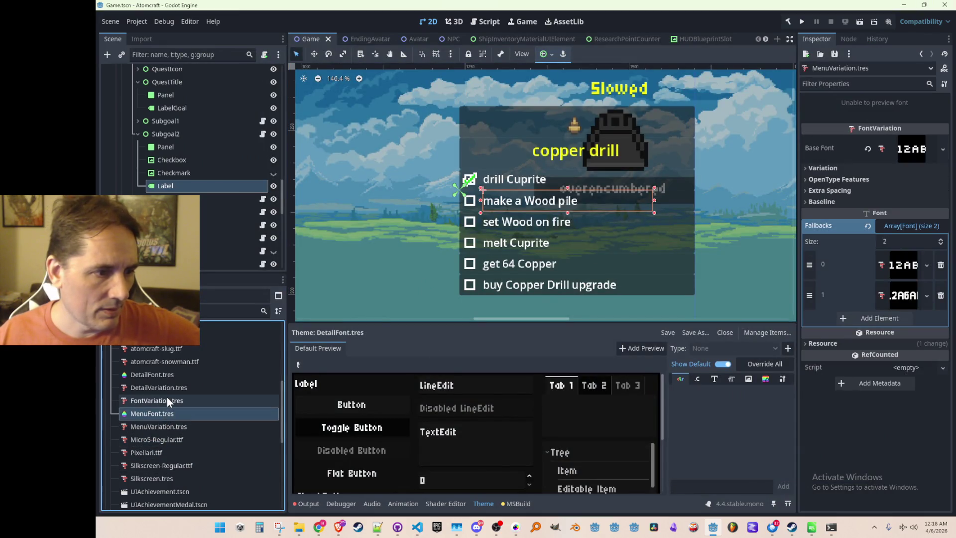
scroll(169, 423, up, 2)
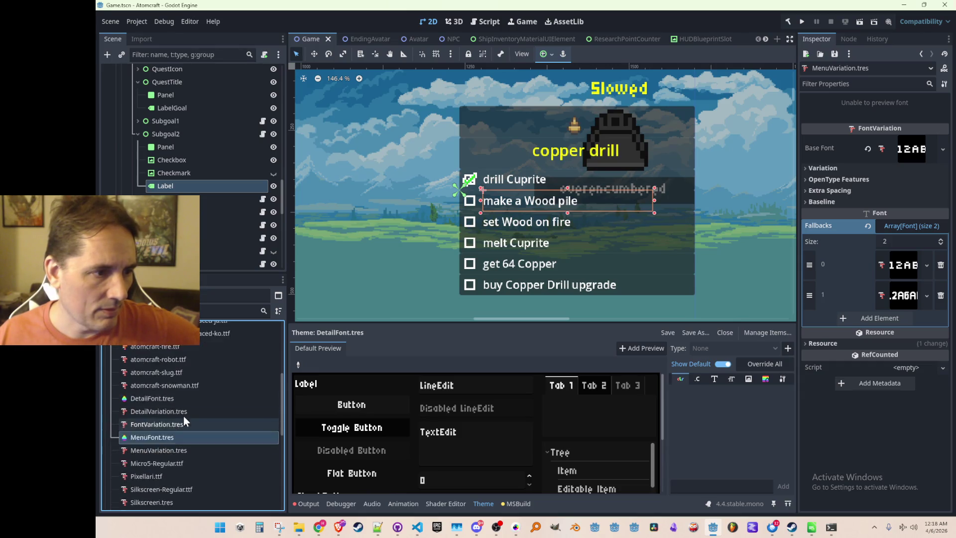
scroll(191, 409, down, 10)
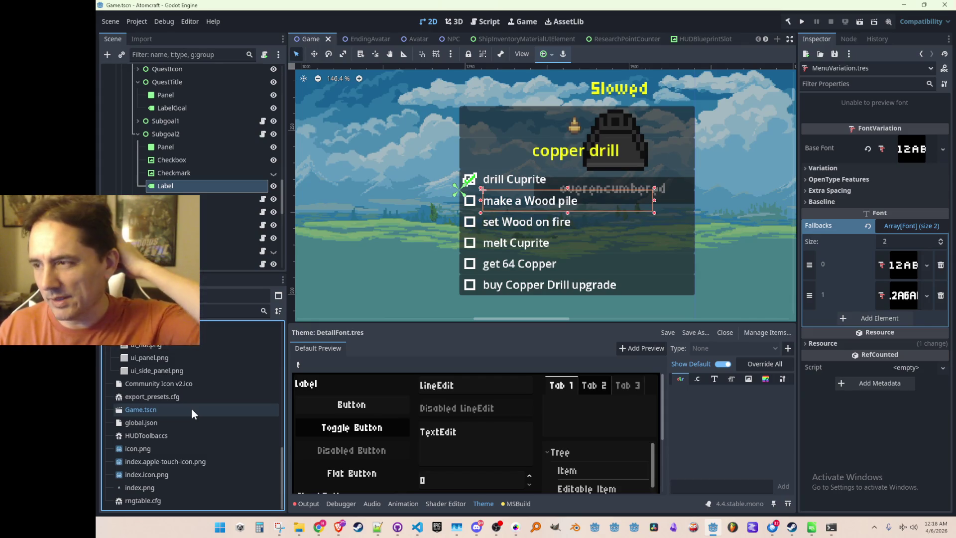
scroll(191, 407, up, 10)
scroll(177, 412, up, 3)
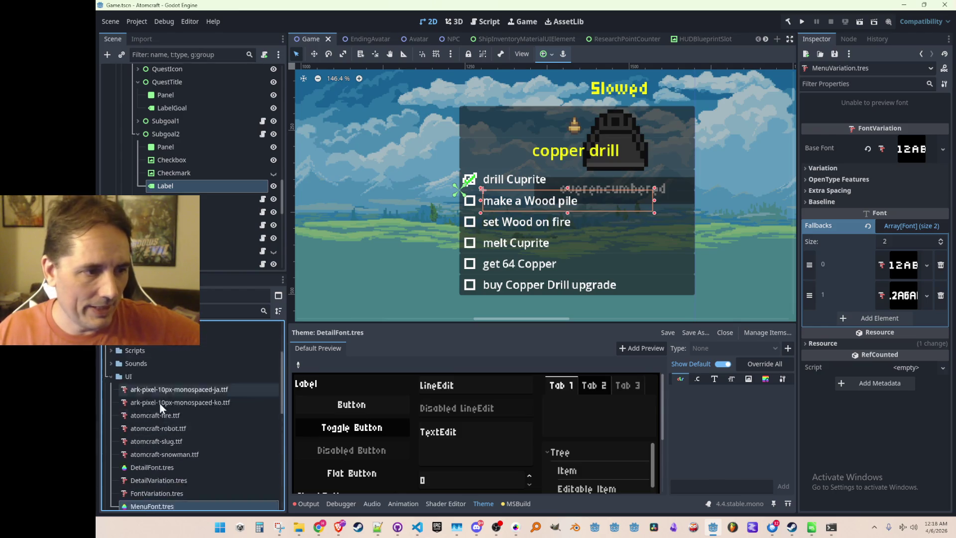
click(111, 375)
scroll(419, 214, down, 2)
scroll(635, 194, down, 5)
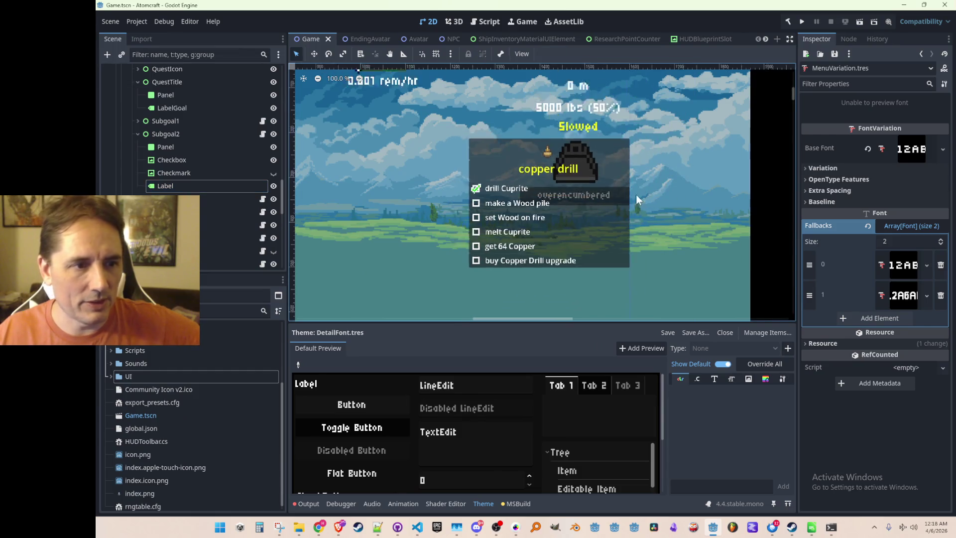
Pan across the game HUD, save Game.tscn with Ctrl+S, and collapse Subgoal2 in the Scene dock.
scroll(572, 168, up, 1)
drag(563, 171, 598, 180)
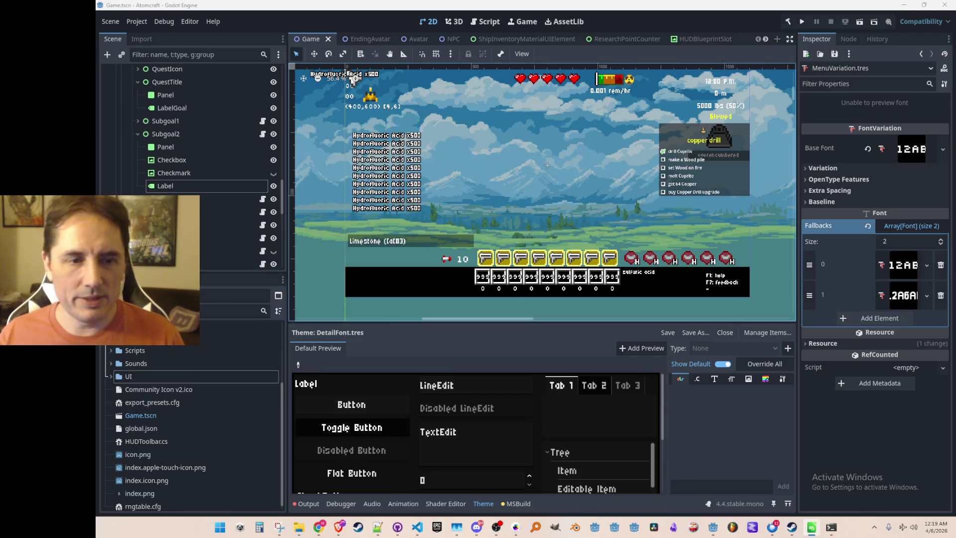
scroll(521, 144, down, 8)
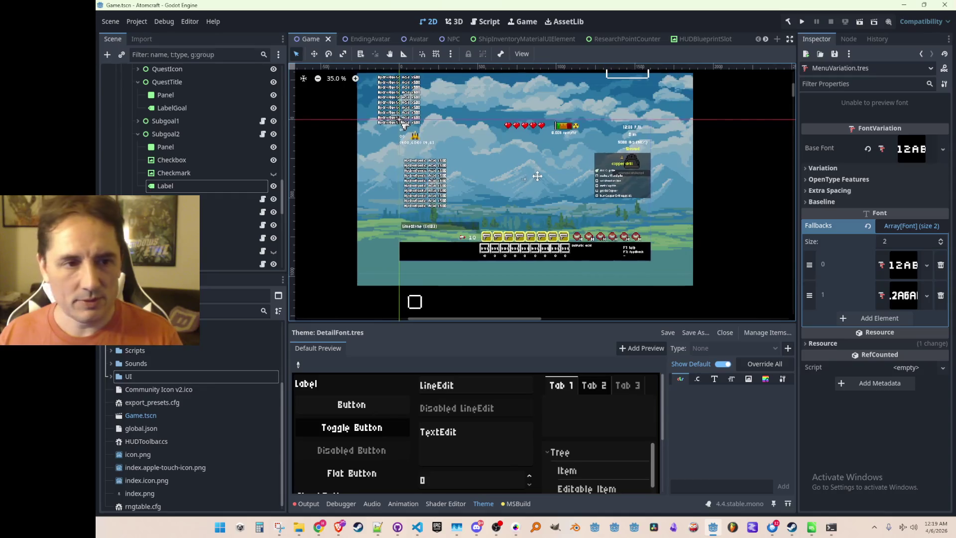
key(ctrl+s)
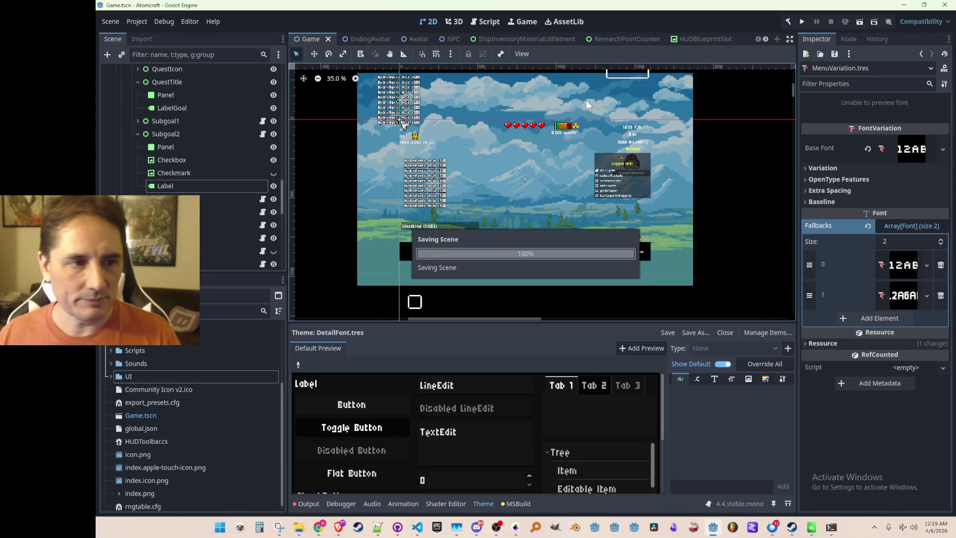
click(137, 134)
scroll(137, 165, up, 3)
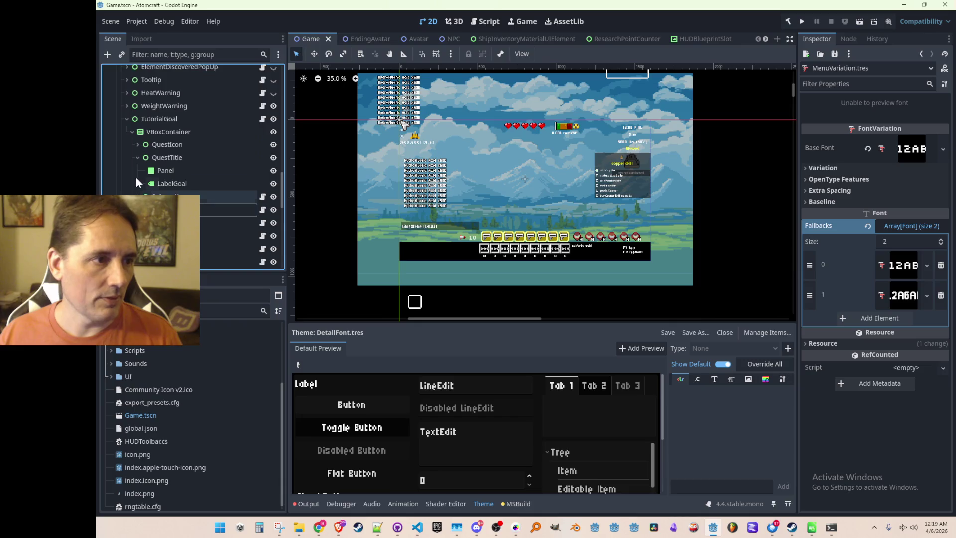
Collapse QuestTitle, TutorialGoal and Gameplay, save Game.tscn, and switch to the YouTube video in Brave.
click(137, 157)
click(127, 118)
scroll(144, 163, up, 10)
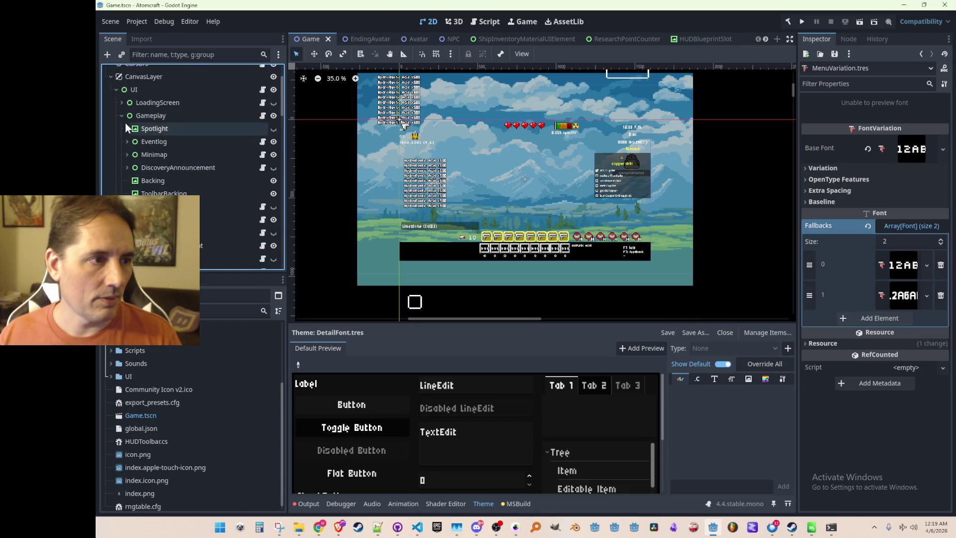
click(122, 115)
scroll(496, 179, down, 1)
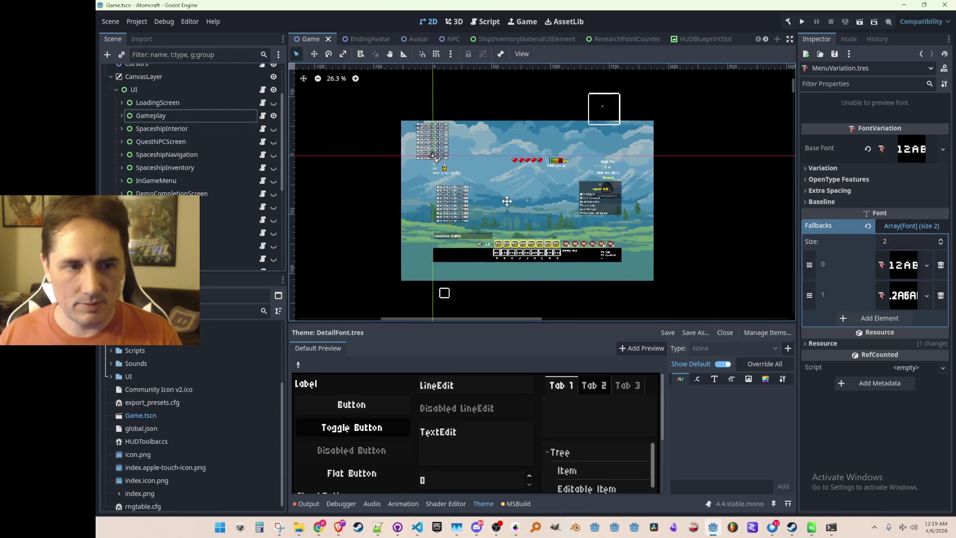
key(ctrl+s)
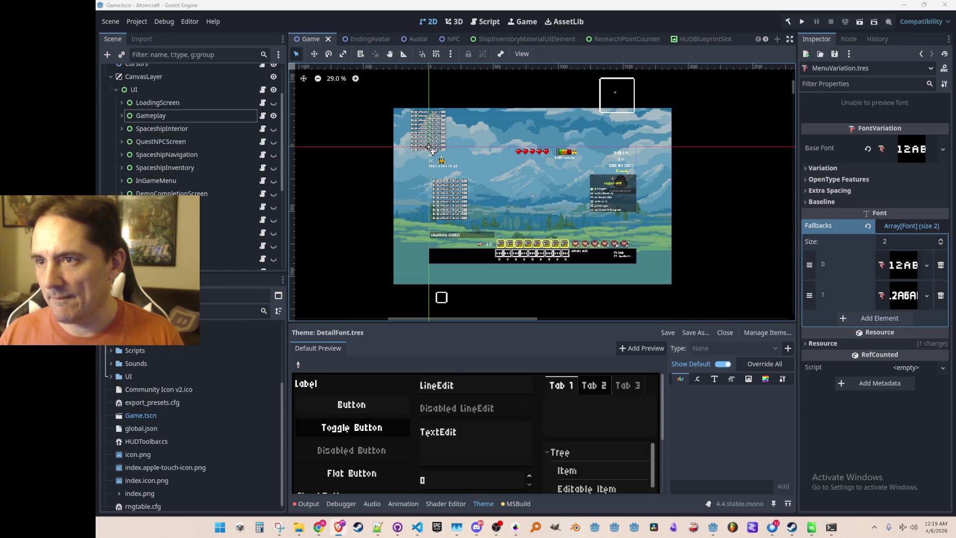
key(alt+Tab)
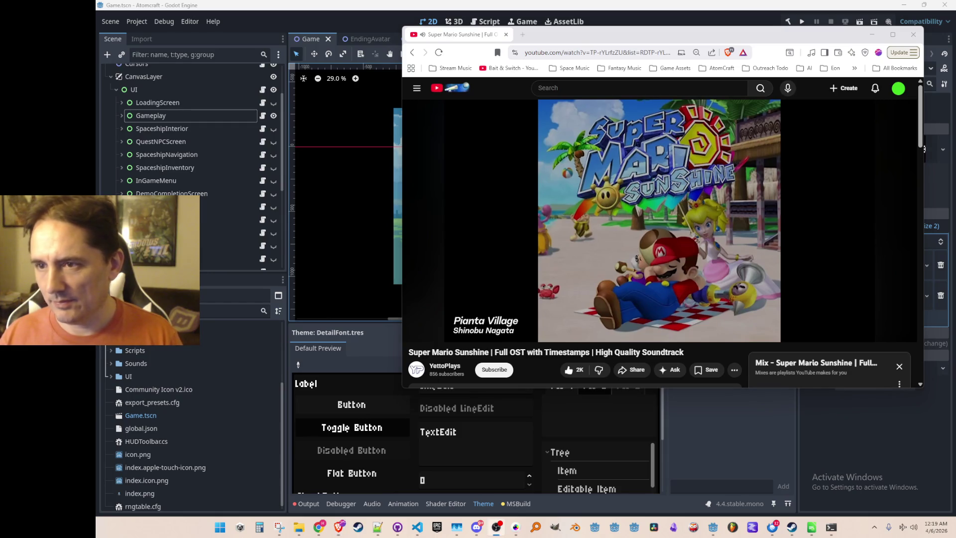
Nudge the Brave window playing the Super Mario Sunshine OST, then switch back to Godot.
drag(758, 36, 759, 38)
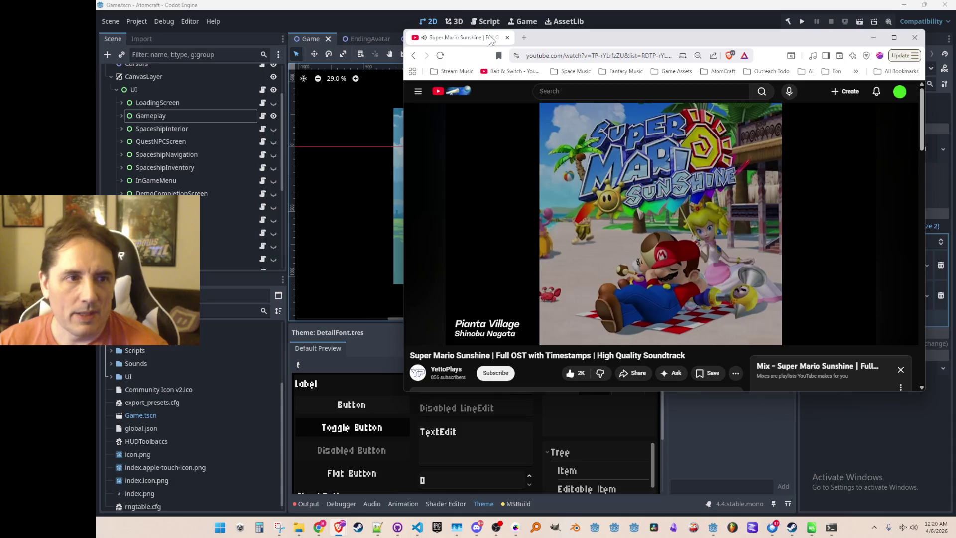
key(alt+Tab)
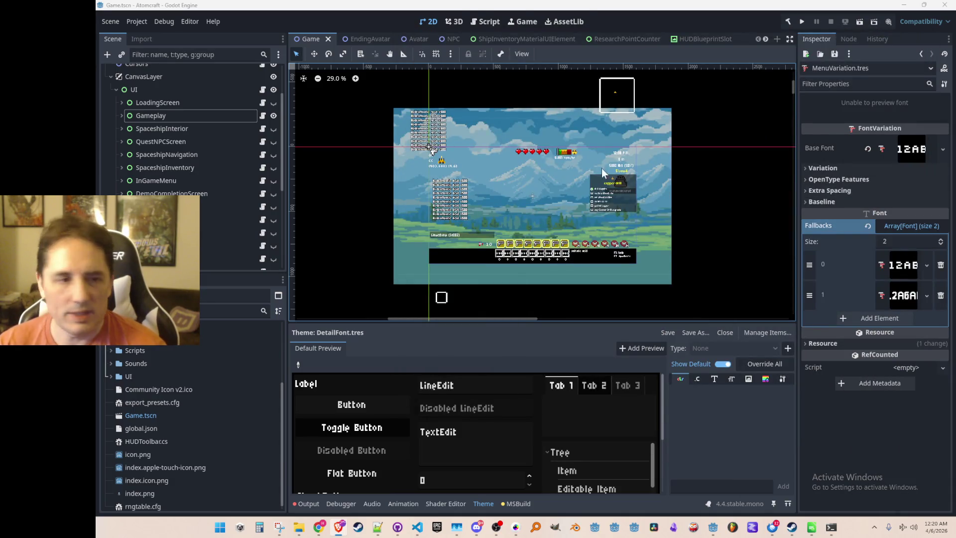
Expand Gameplay and turn on HubWindow's visibility so its tabs and filter bar appear.
click(120, 116)
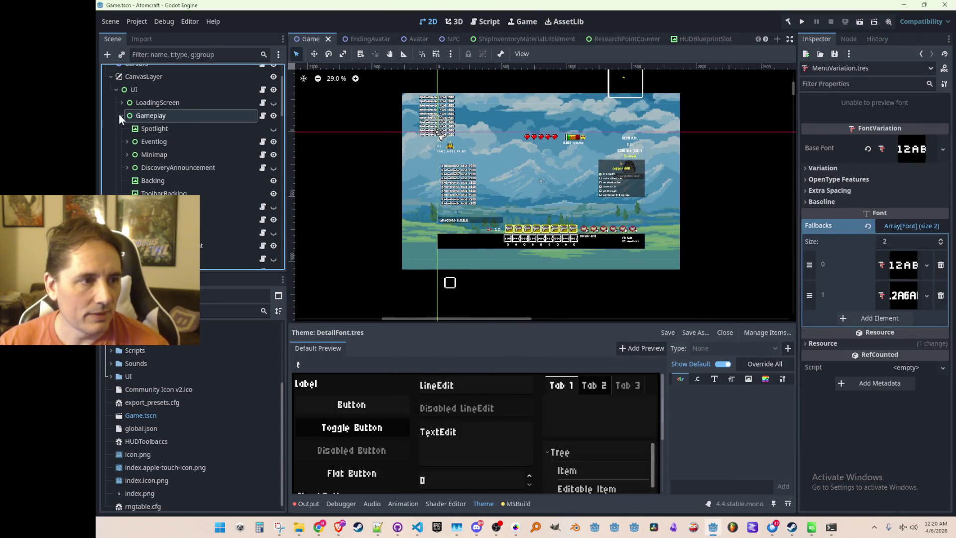
scroll(204, 199, down, 5)
scroll(201, 195, down, 2)
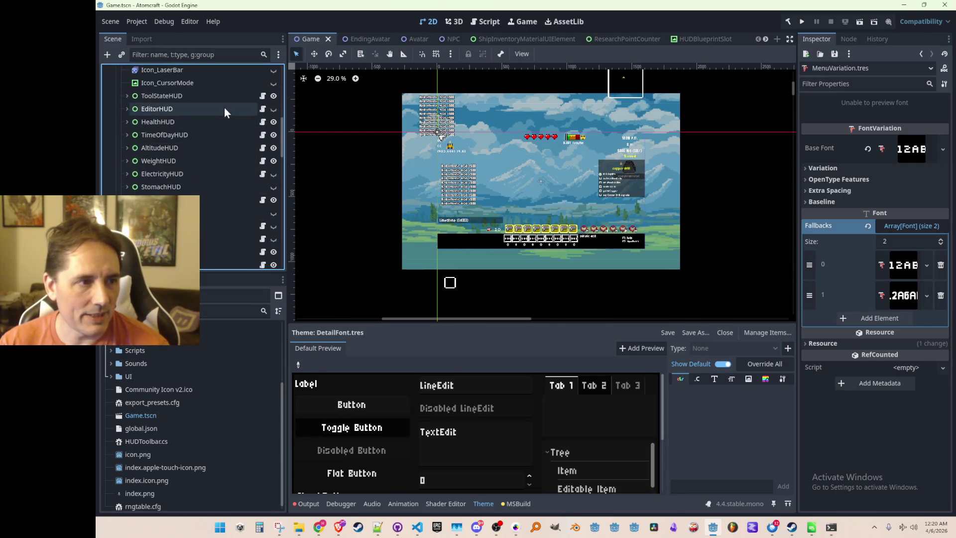
scroll(225, 139, down, 2)
scroll(220, 154, down, 3)
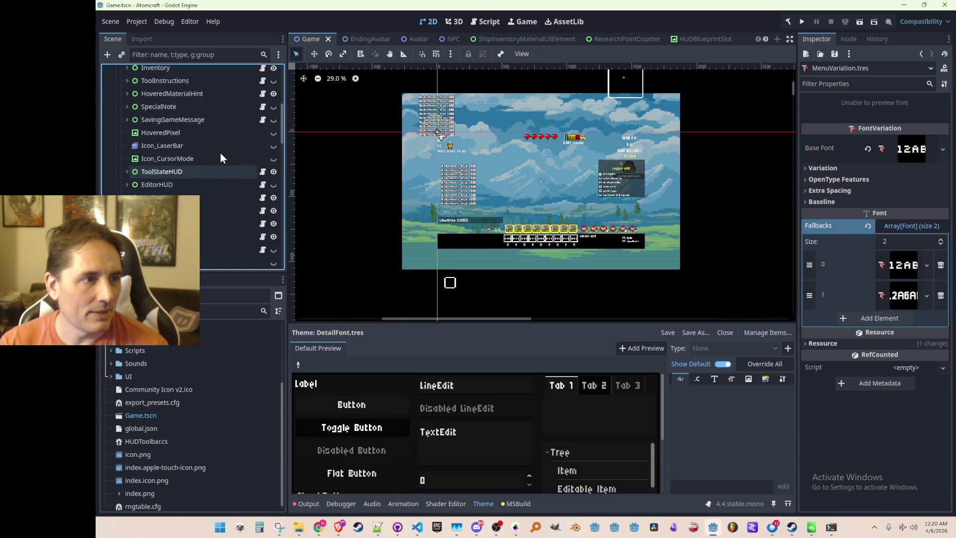
scroll(220, 153, up, 3)
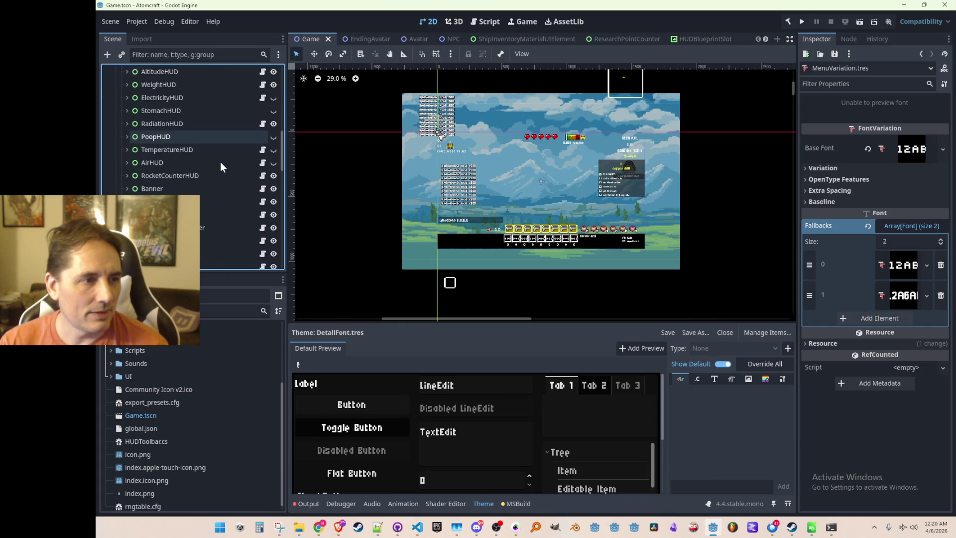
scroll(220, 162, down, 5)
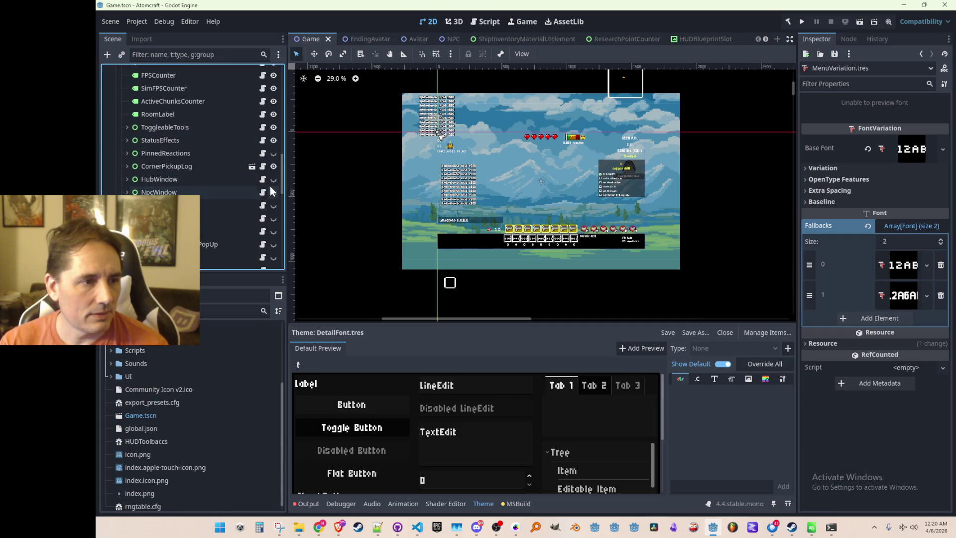
click(273, 179)
scroll(515, 206, up, 5)
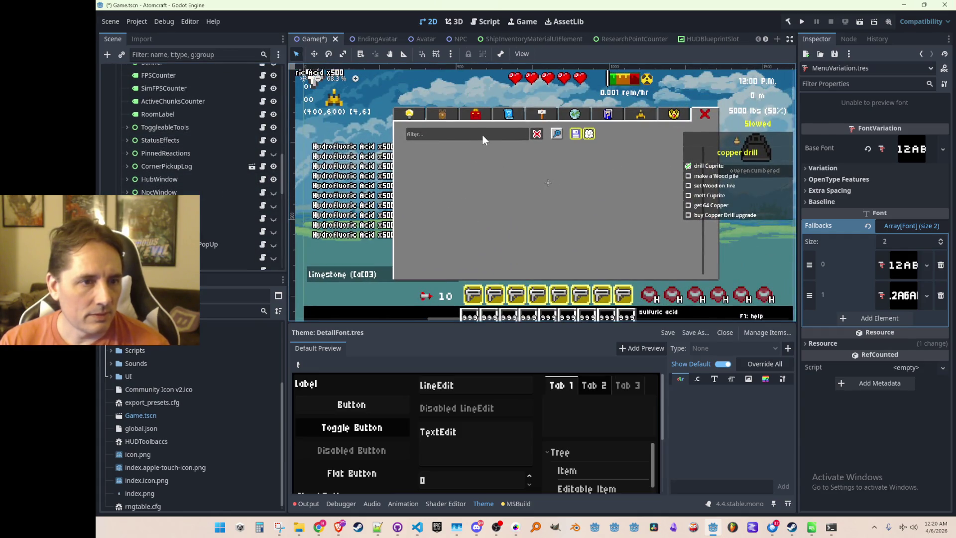
Select the hub's filter field, expand Blueprints, and open SearchLineEdit's script SanitizedLineEdit.cs.
click(482, 136)
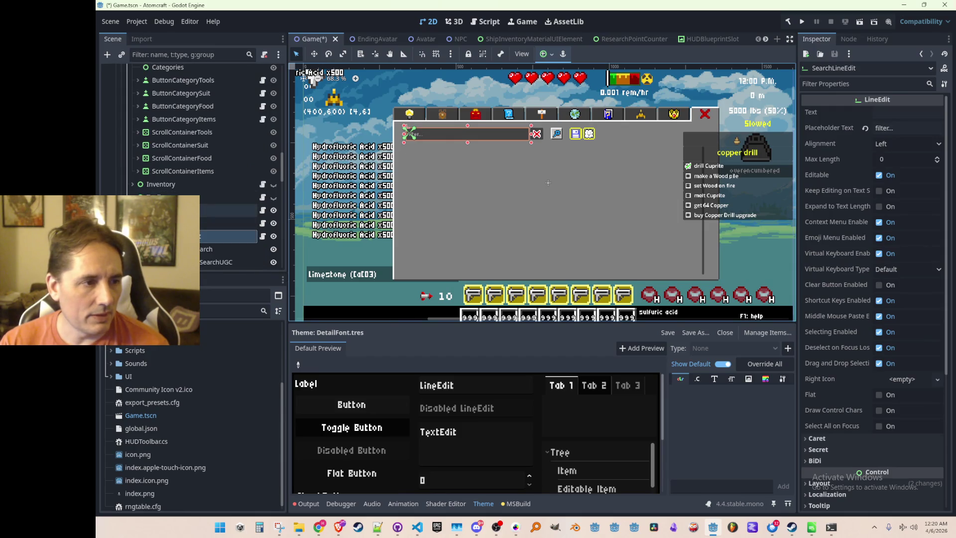
scroll(229, 164, up, 3)
scroll(174, 188, down, 5)
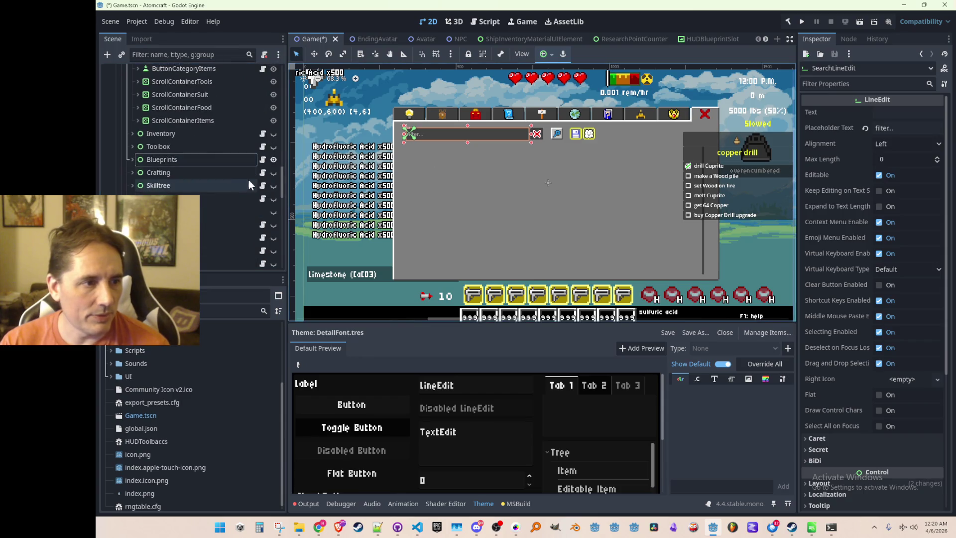
click(132, 159)
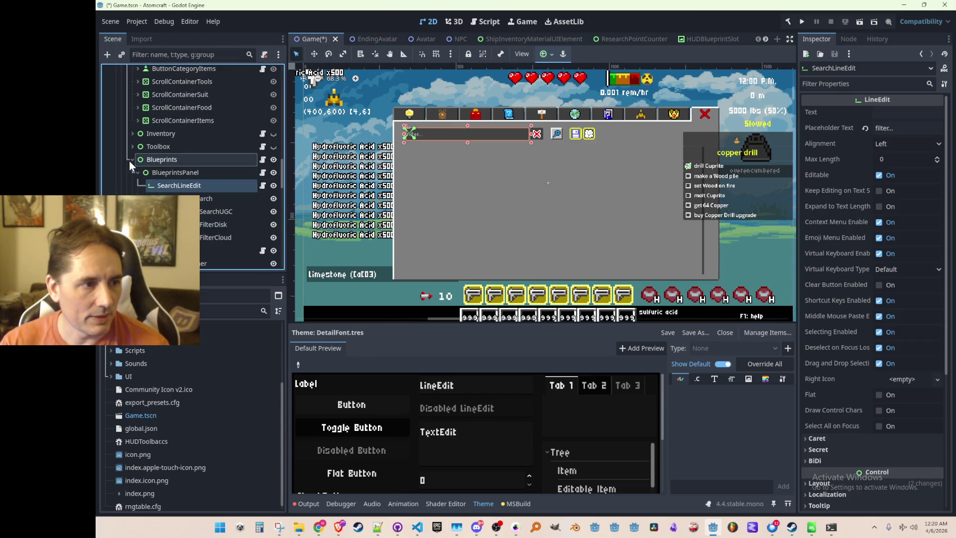
click(263, 185)
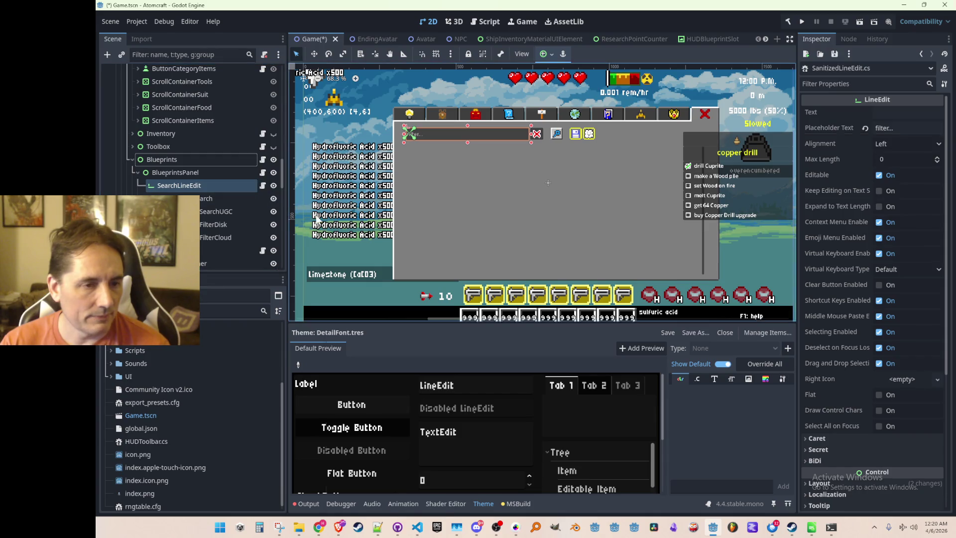
scroll(548, 273, down, 1)
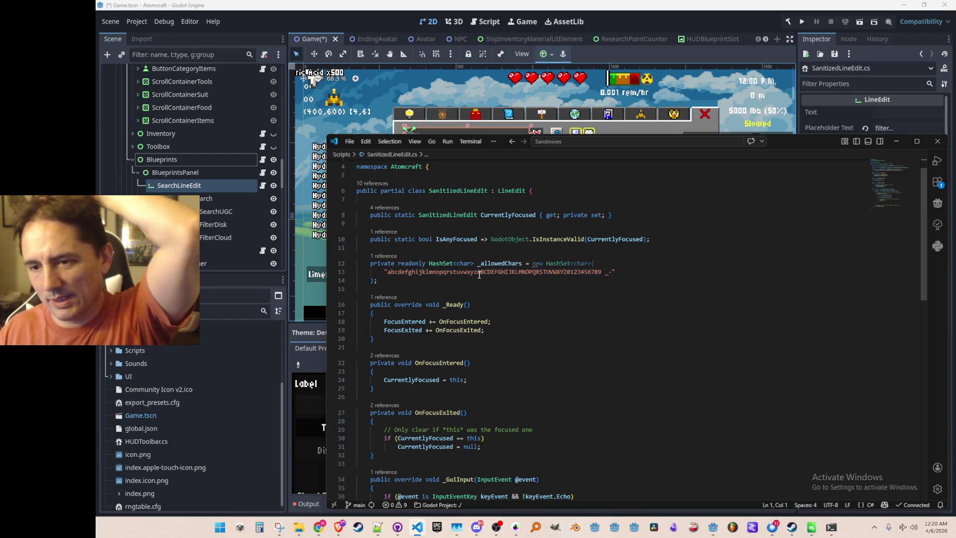
Review SanitizedLineEdit's allowed characters, then search the workspace for SanitizedLineEdit (5 results, 4 files).
click(481, 298)
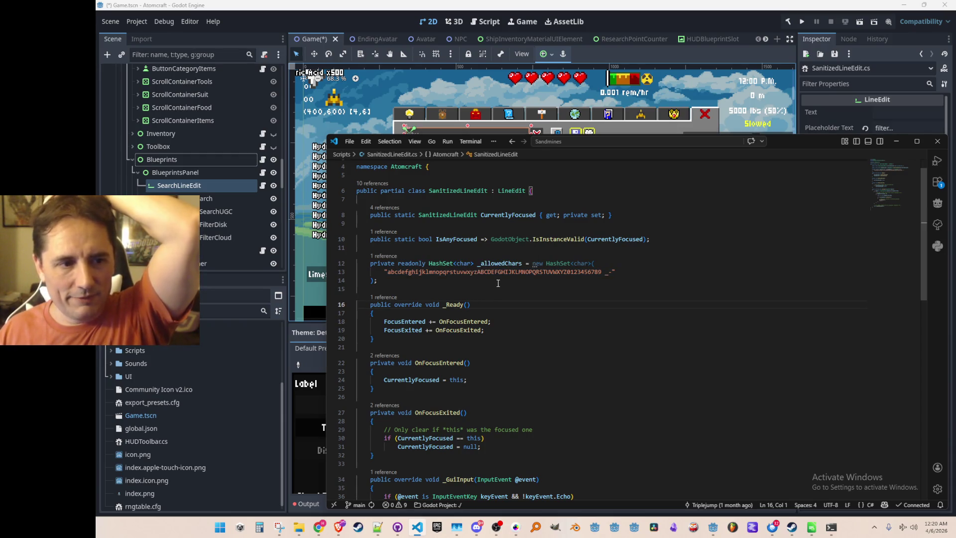
click(481, 274)
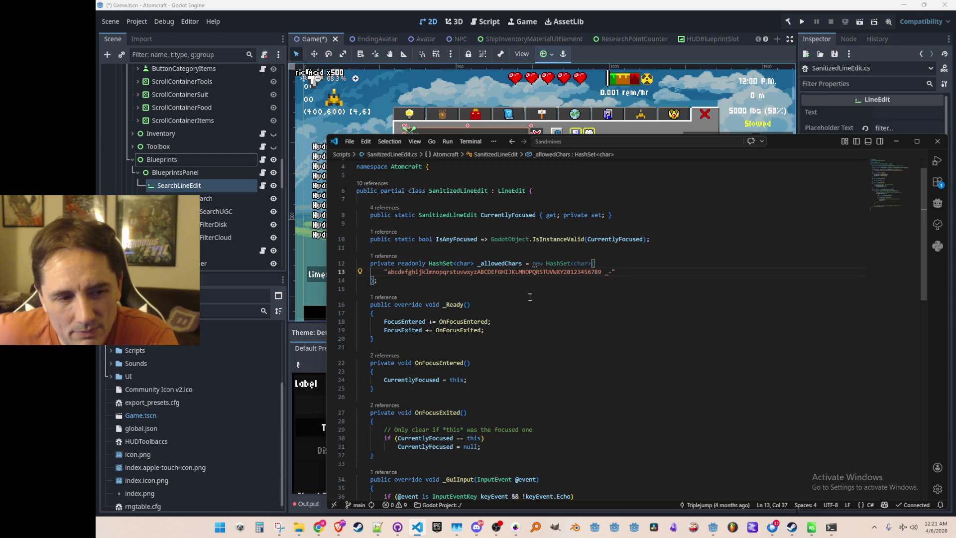
scroll(529, 297, down, 8)
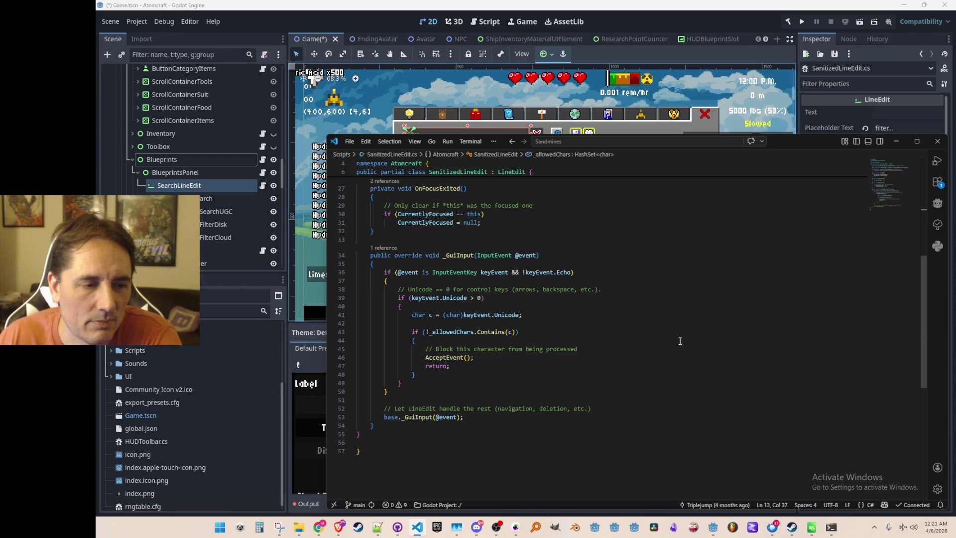
scroll(685, 338, up, 9)
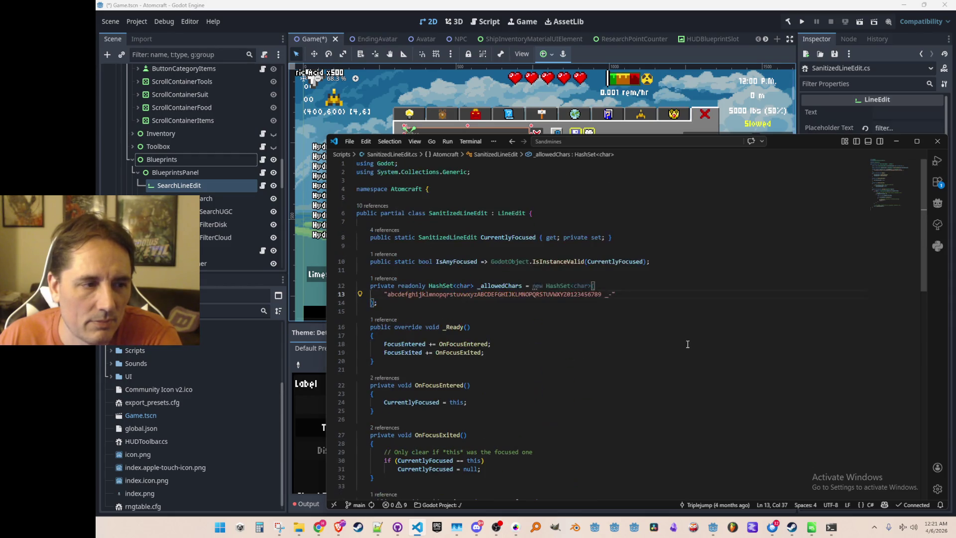
scroll(677, 331, down, 7)
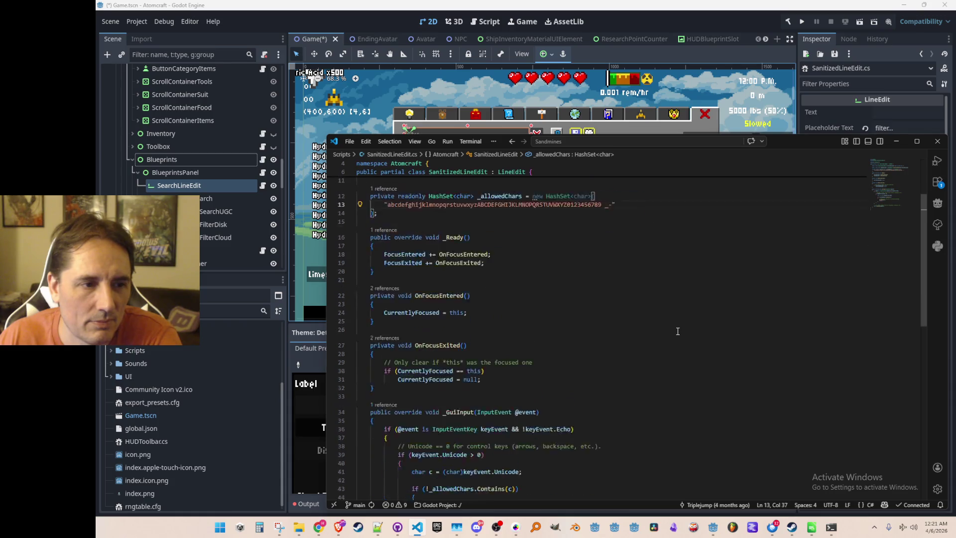
scroll(677, 331, up, 7)
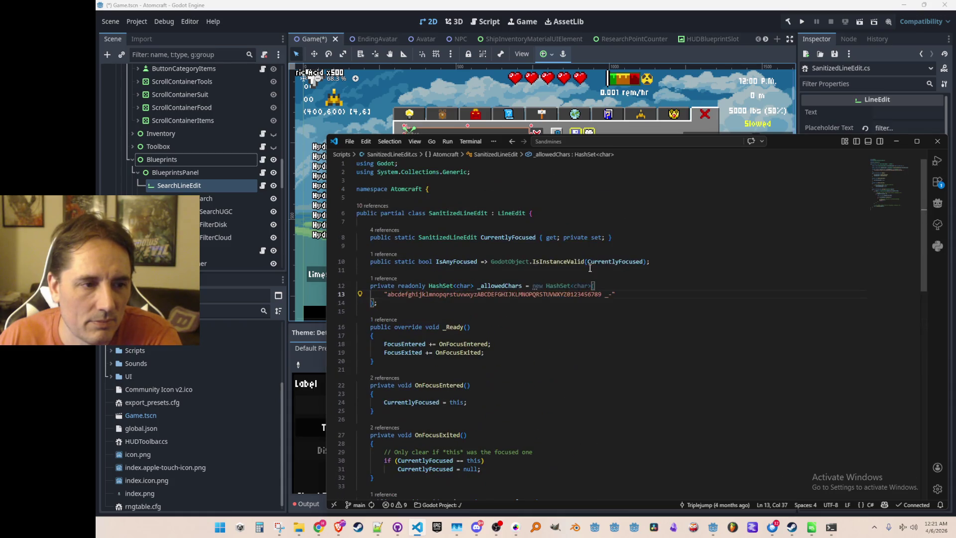
double_click(458, 212)
key(ctrl+shift+f)
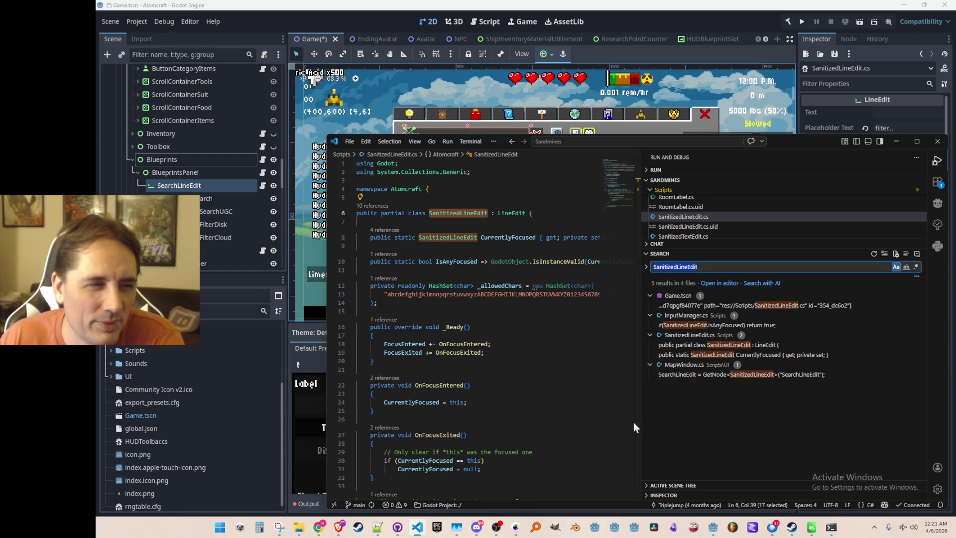
Collapse Blueprints, expand Inventory, and open SearchLineEdit's SanitizedLineEdit.cs script.
click(141, 160)
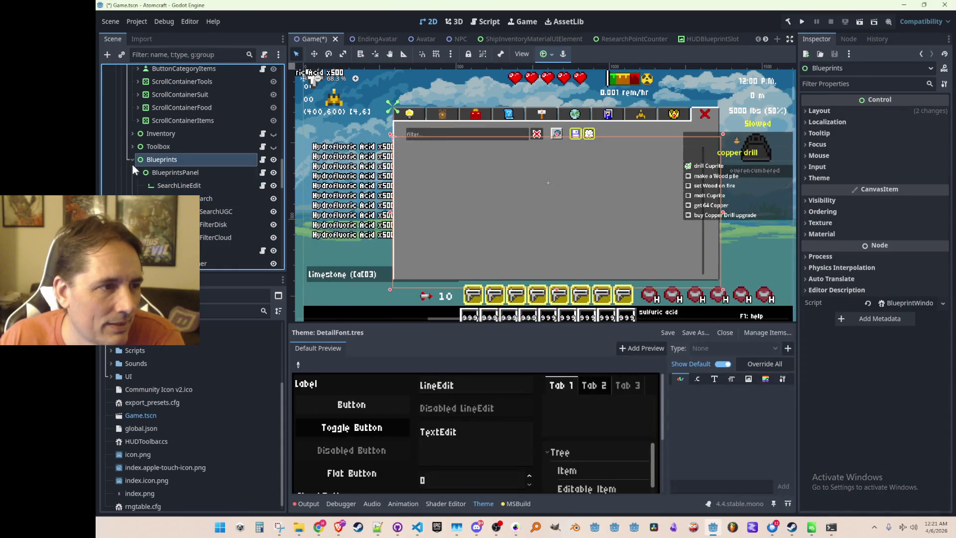
click(138, 171)
click(132, 159)
click(132, 183)
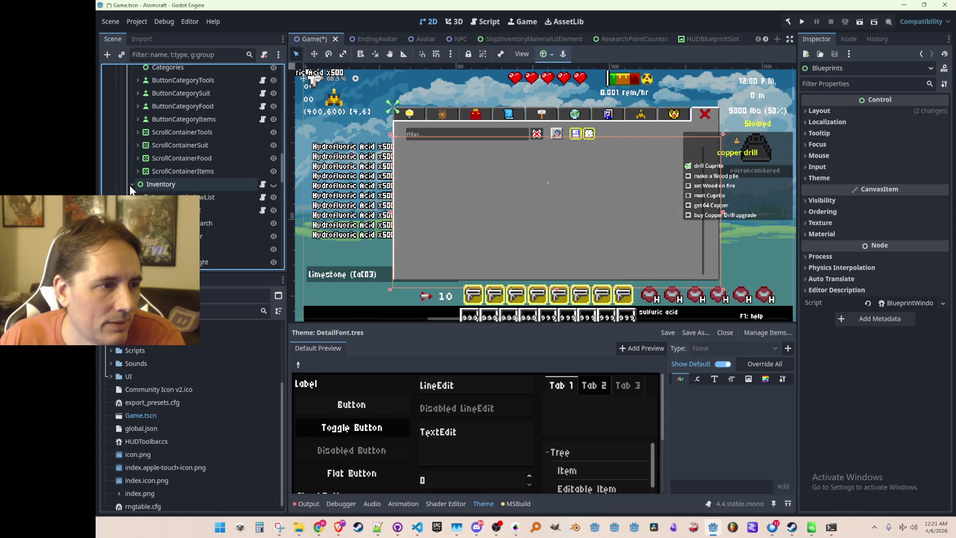
scroll(130, 174, down, 2)
click(182, 158)
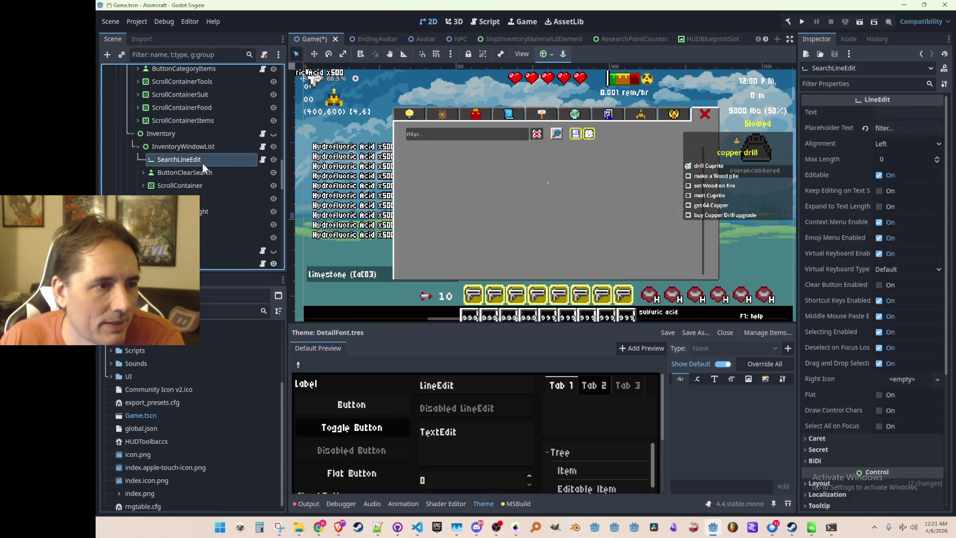
click(260, 161)
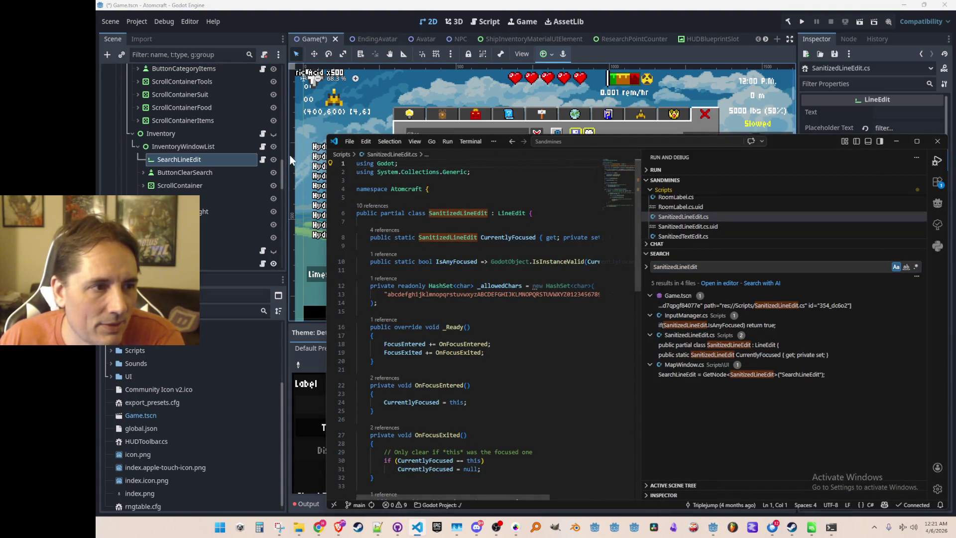
click(262, 146)
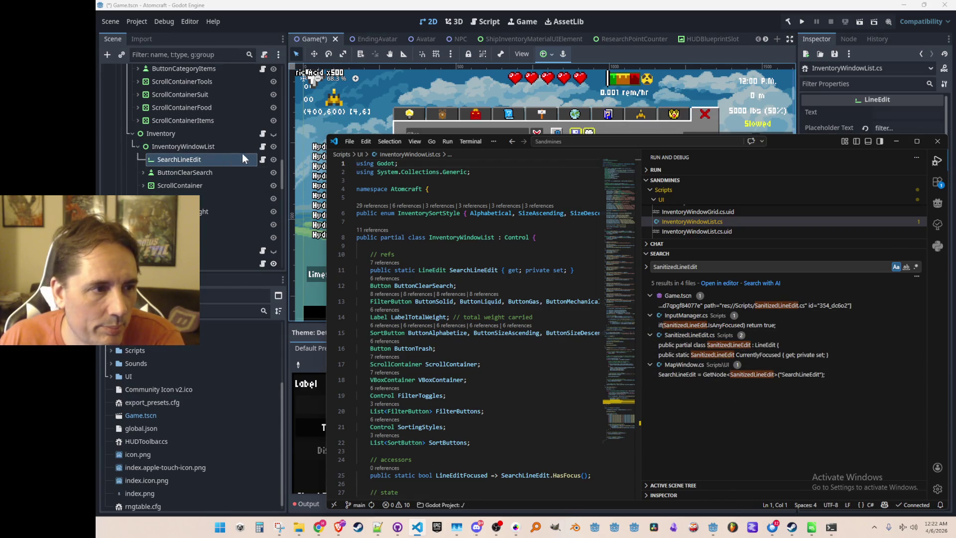
click(262, 159)
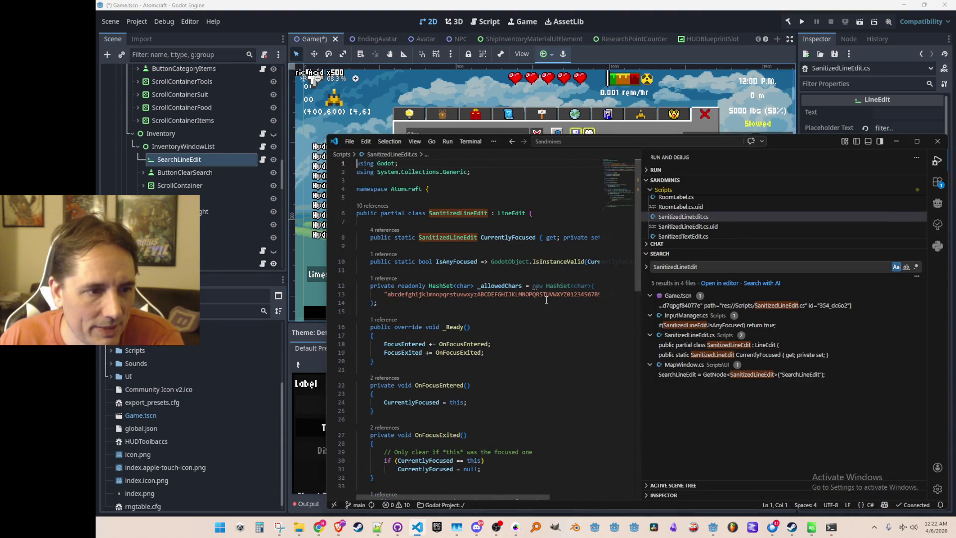
scroll(546, 300, down, 6)
scroll(545, 294, down, 3)
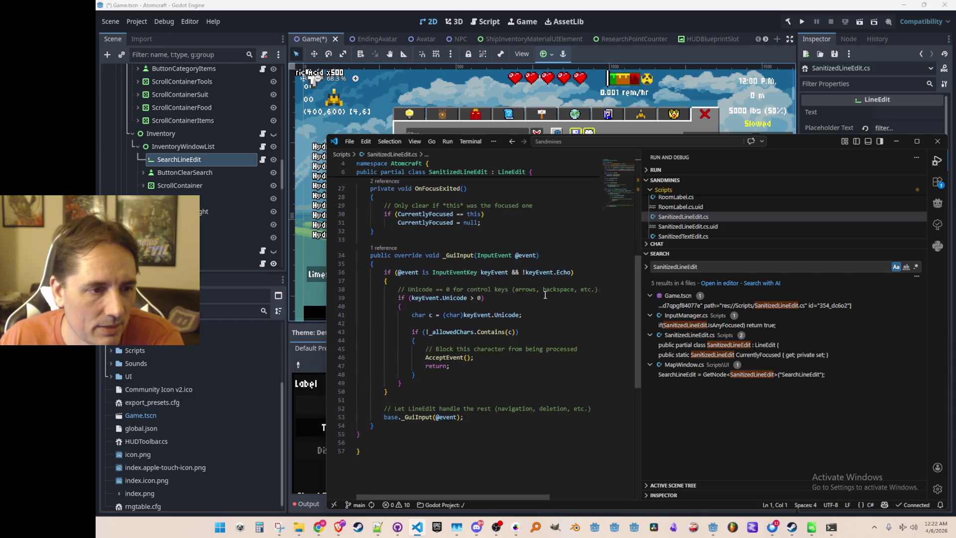
scroll(544, 290, up, 2)
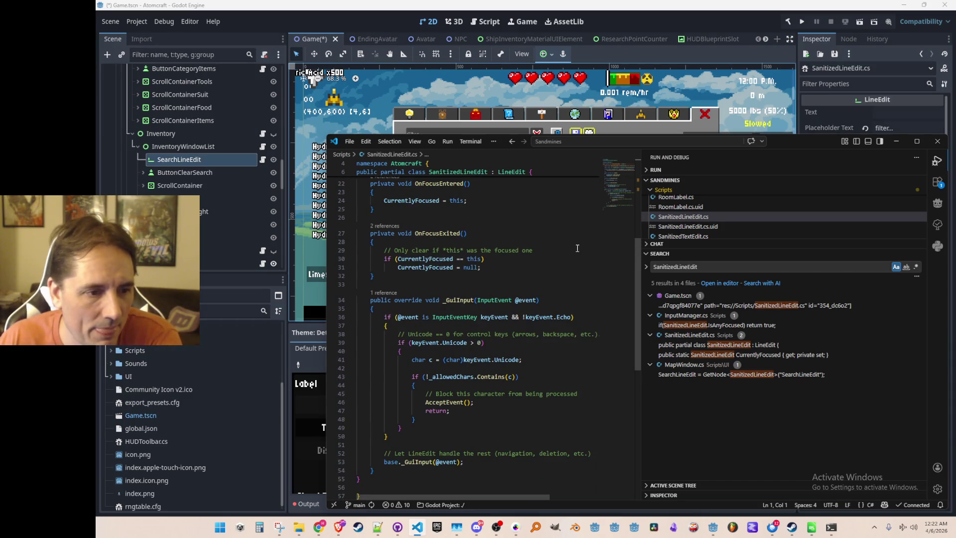
scroll(575, 246, up, 1)
scroll(574, 244, up, 2)
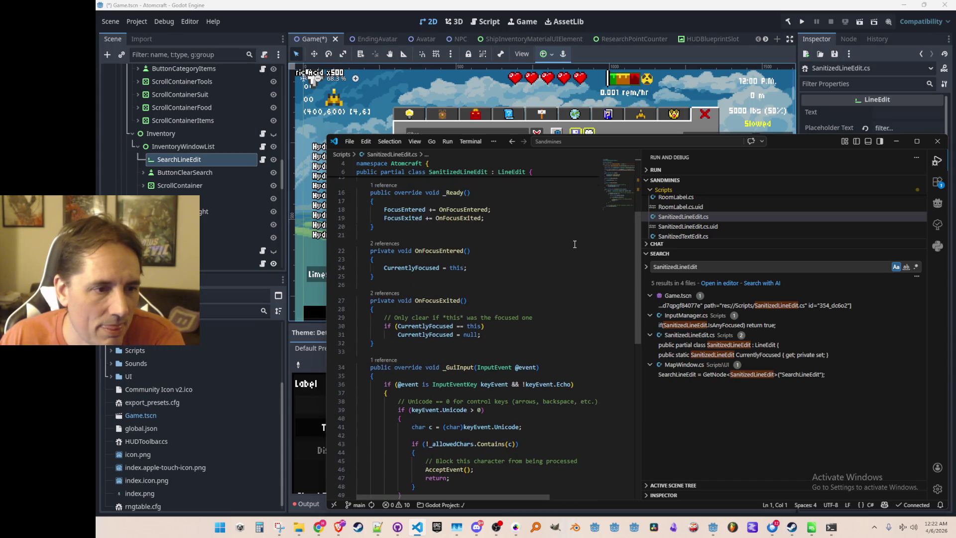
scroll(574, 244, up, 1)
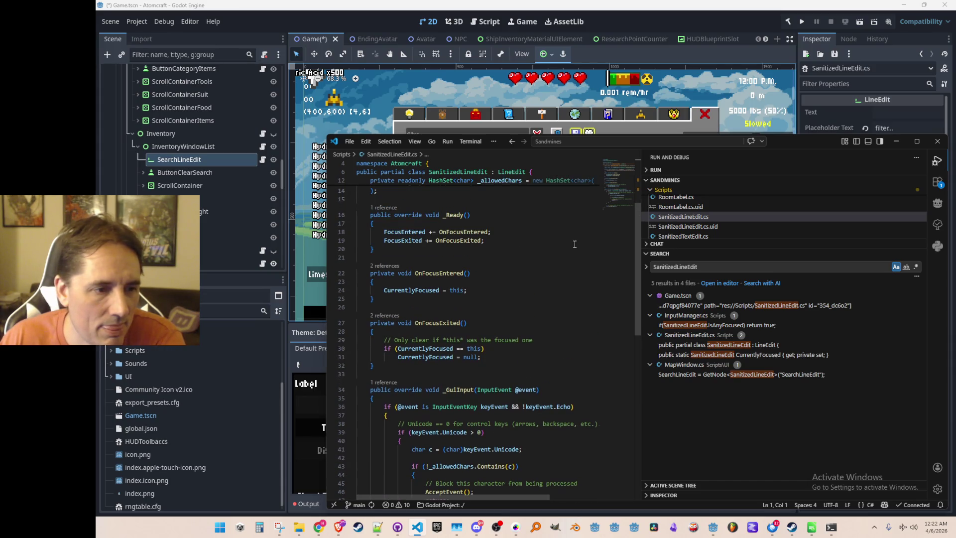
scroll(574, 244, up, 2)
scroll(574, 244, up, 2)
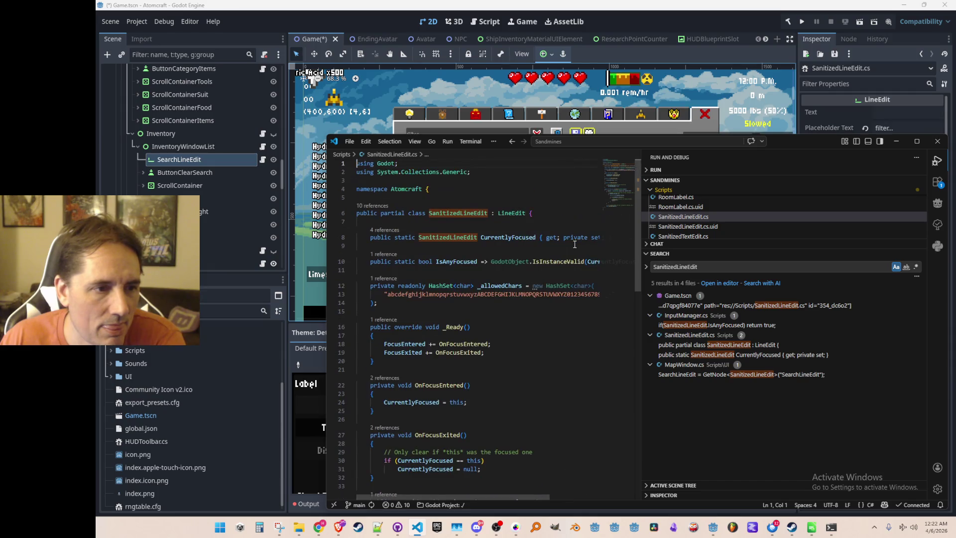
click(401, 245)
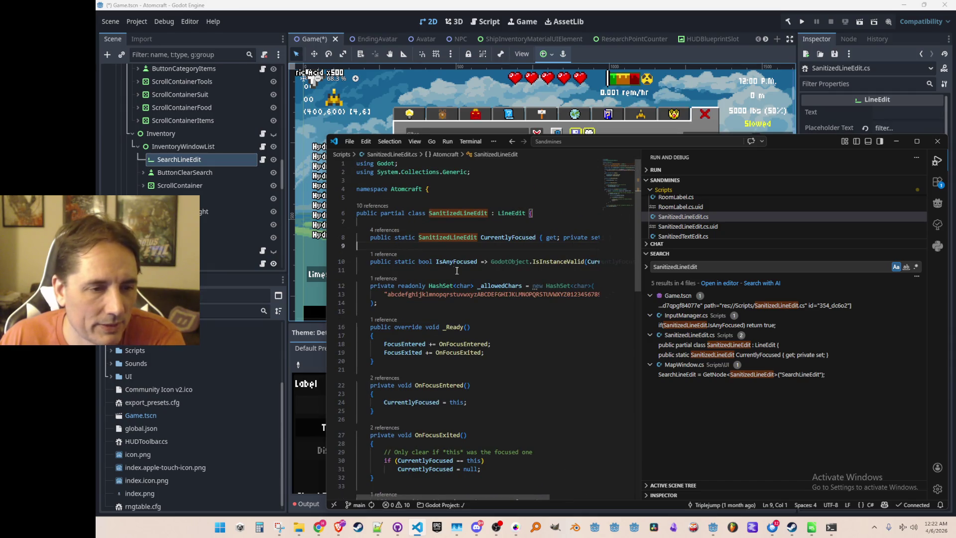
scroll(514, 327, down, 8)
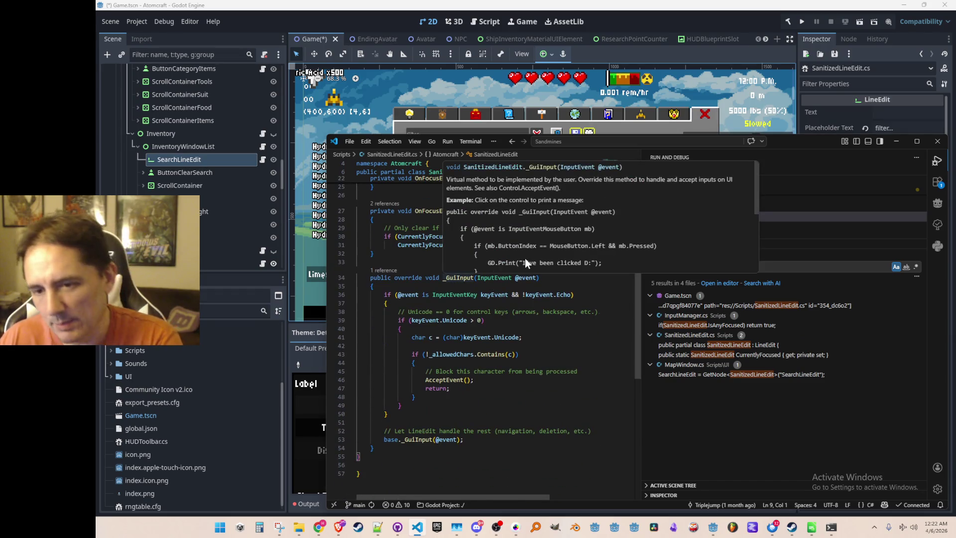
key(alt+Tab)
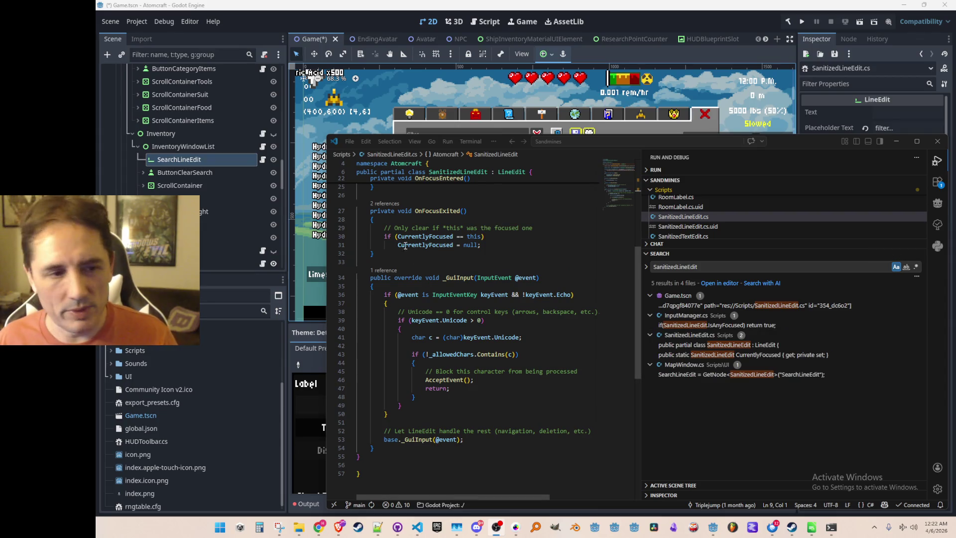
click(427, 265)
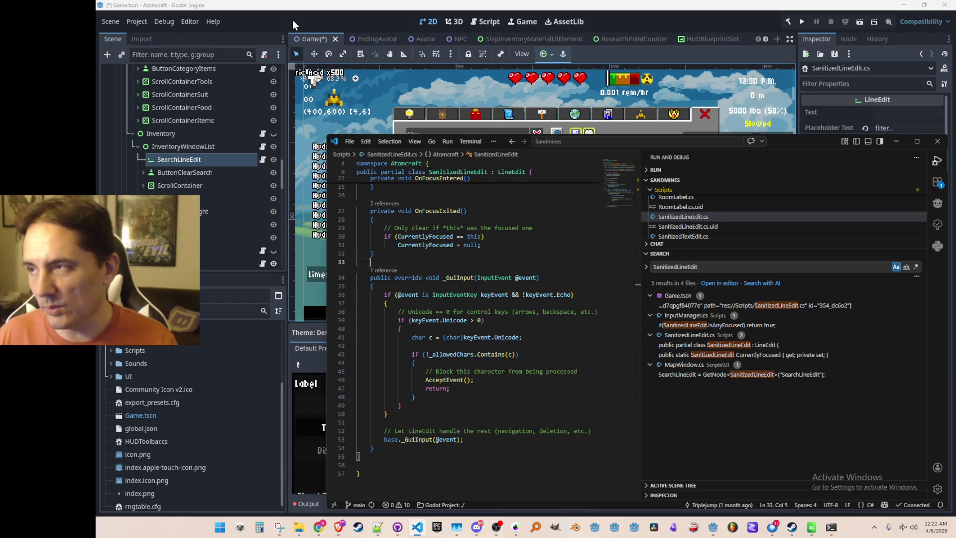
click(336, 26)
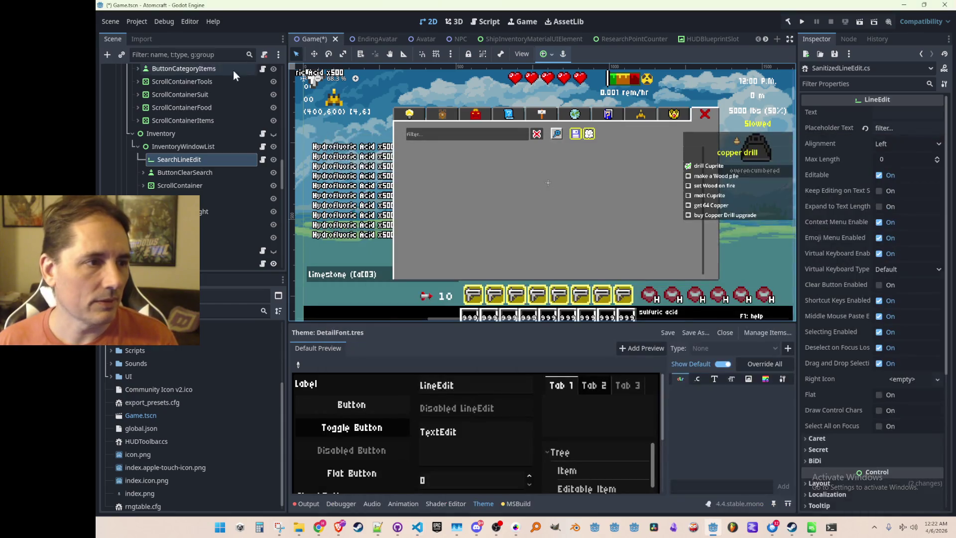
Collapse Inventory and hide the inventory window and HubWindow panel from the game view.
click(130, 134)
scroll(188, 185, up, 4)
scroll(209, 189, down, 2)
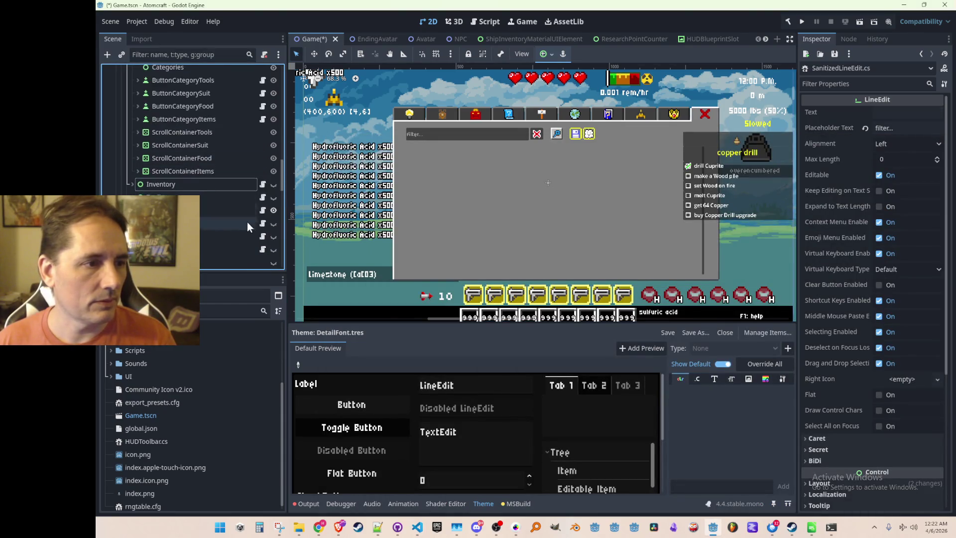
click(270, 208)
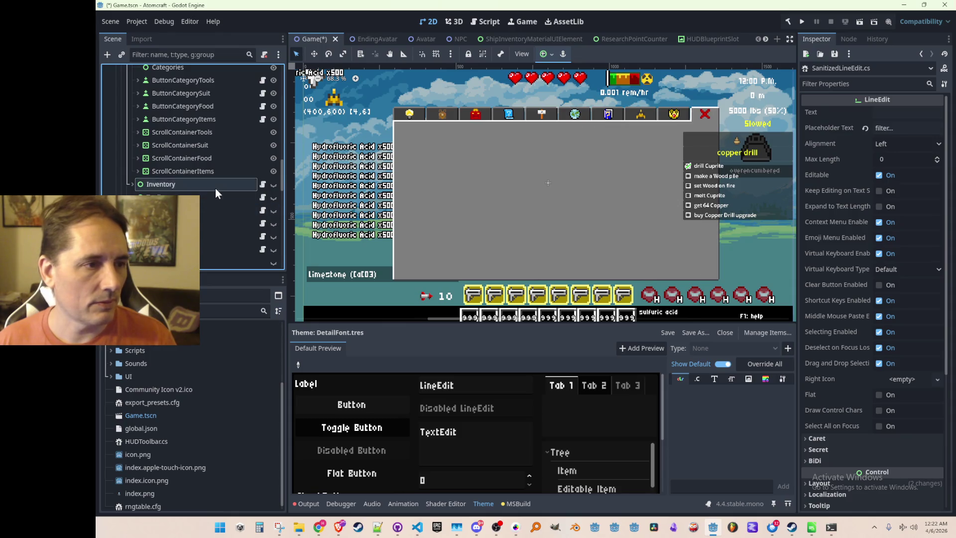
scroll(219, 194, up, 6)
click(273, 142)
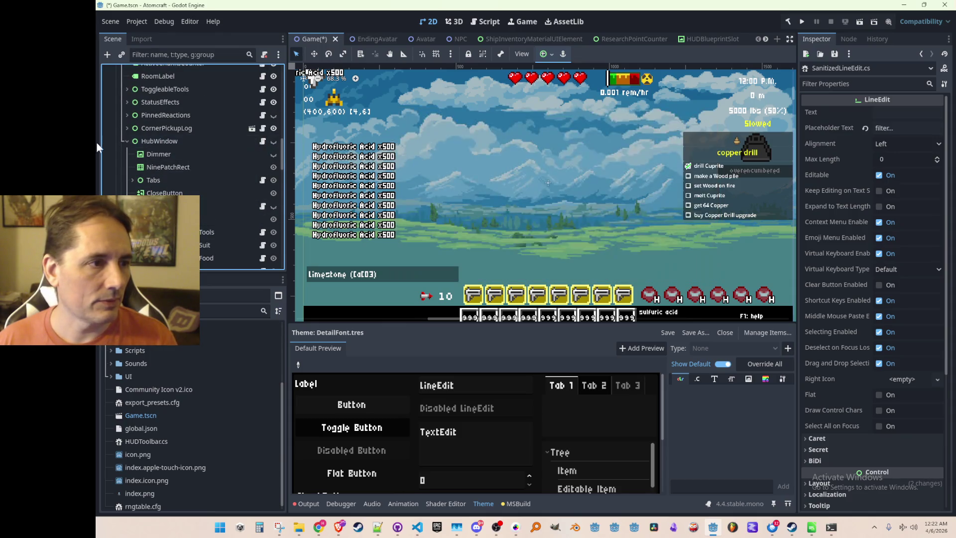
Fold the Gameplay branch and select NewWorldMenu to show its properties.
scroll(159, 178, up, 5)
scroll(135, 178, up, 2)
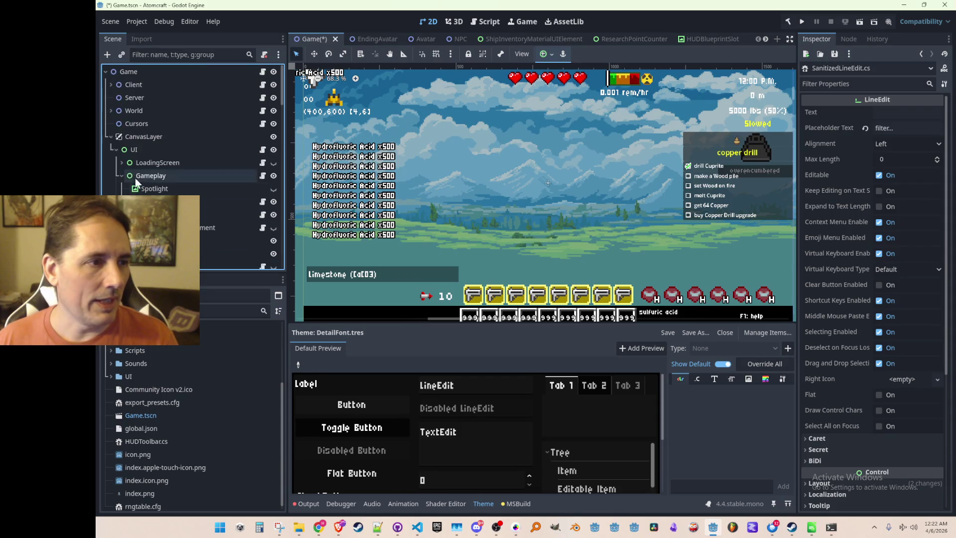
click(121, 177)
scroll(142, 169, down, 3)
scroll(142, 170, down, 5)
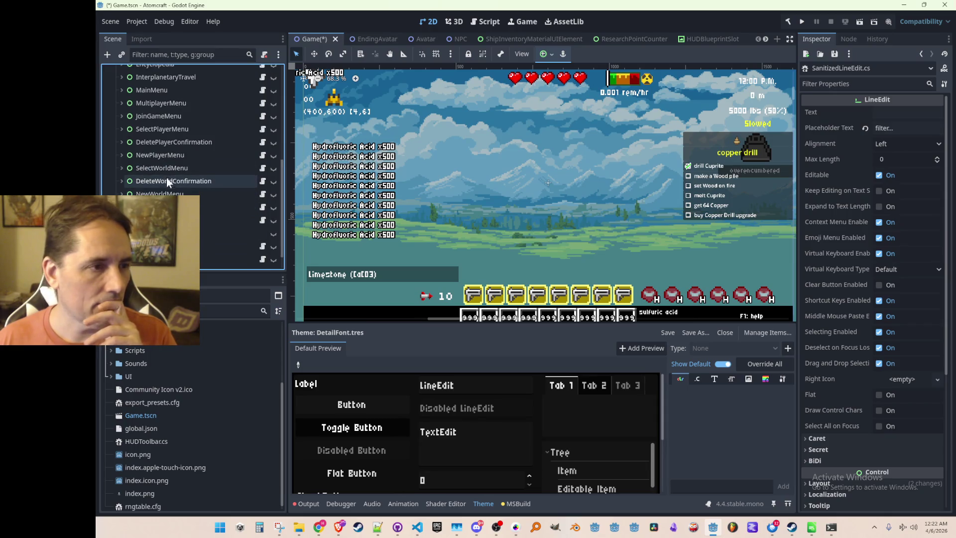
scroll(159, 165, down, 1)
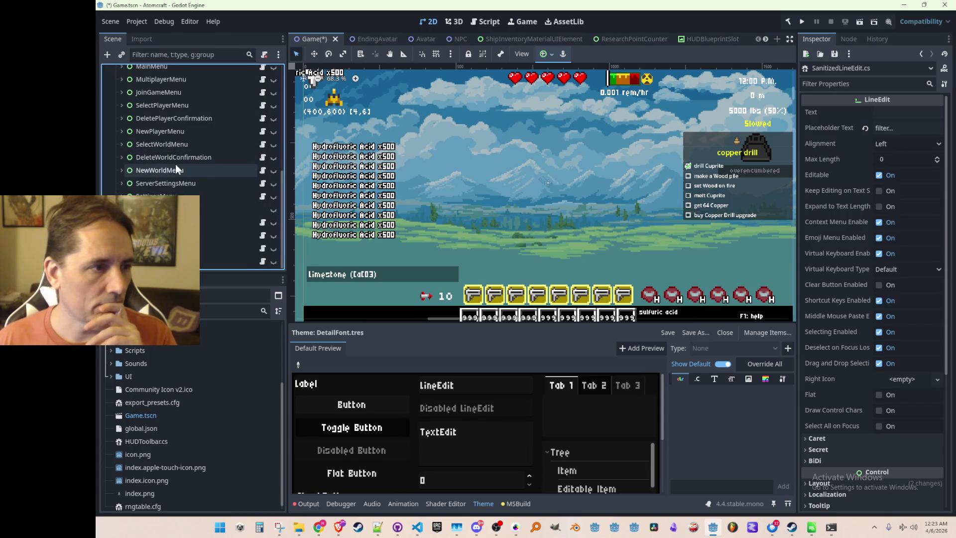
scroll(180, 195, up, 1)
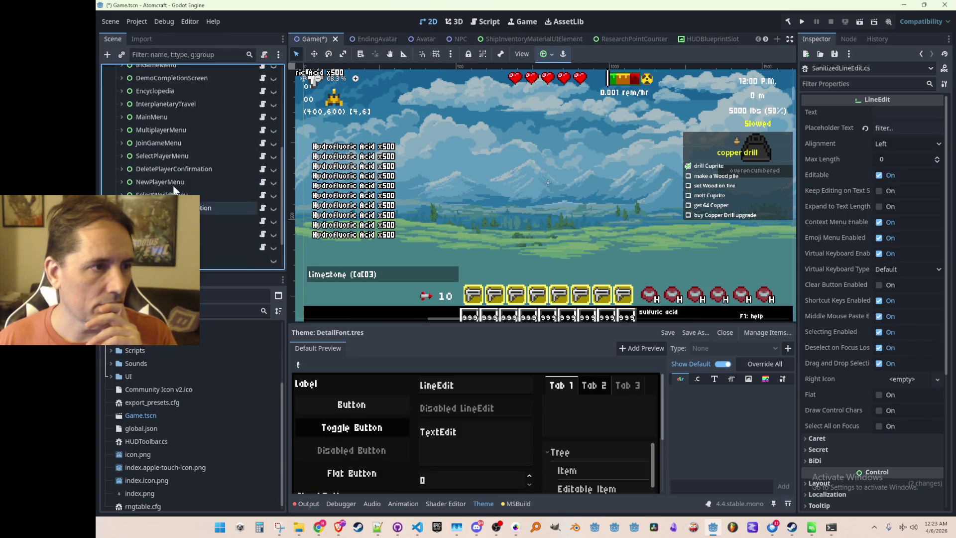
scroll(172, 189, up, 5)
scroll(169, 184, down, 6)
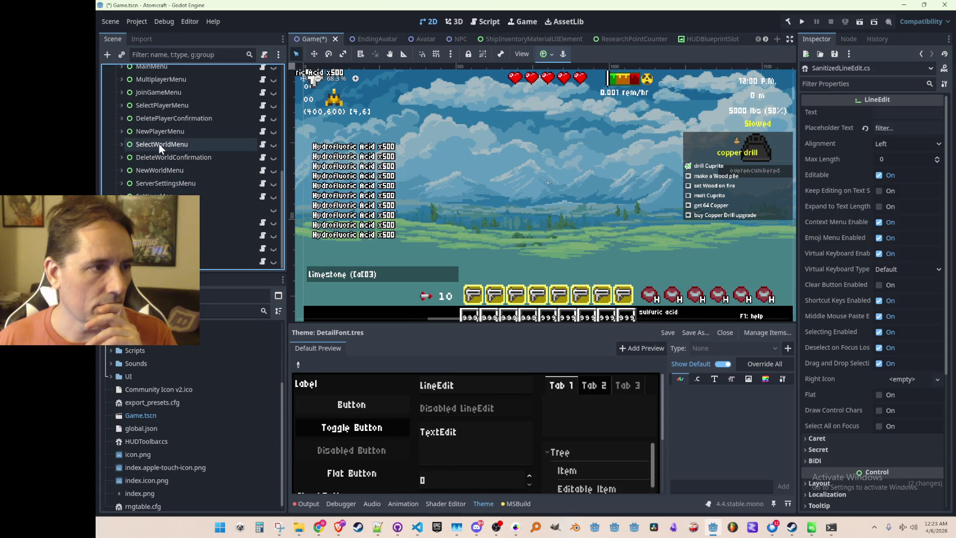
click(160, 145)
click(159, 170)
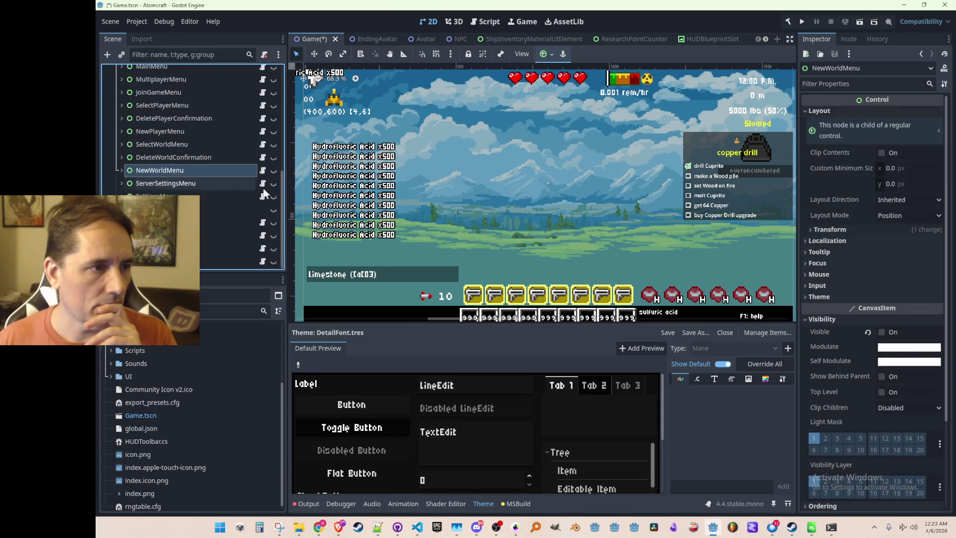
scroll(530, 170, down, 4)
scroll(530, 173, down, 2)
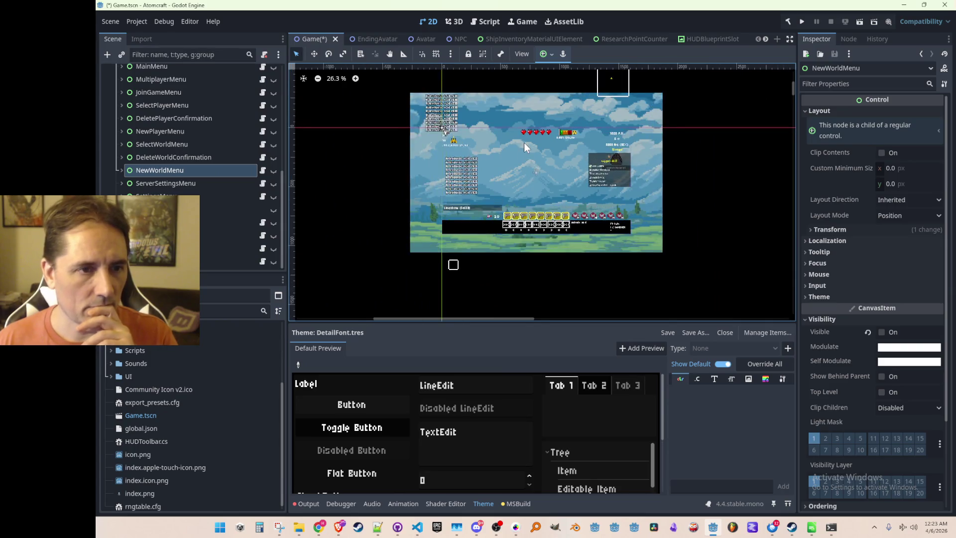
Save the Game scene with Ctrl+S and reselect the NewWorldMenu node.
scroll(510, 161, up, 2)
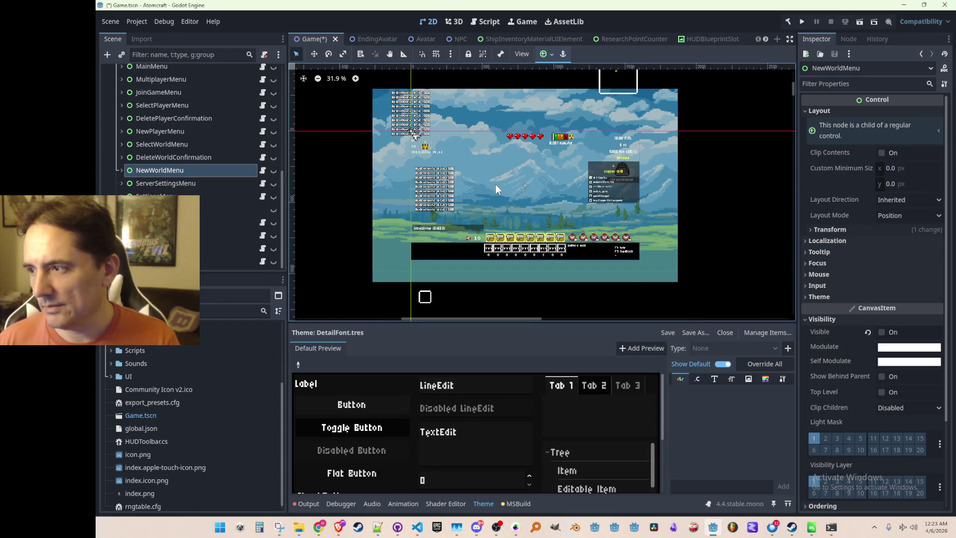
key(ctrl+s)
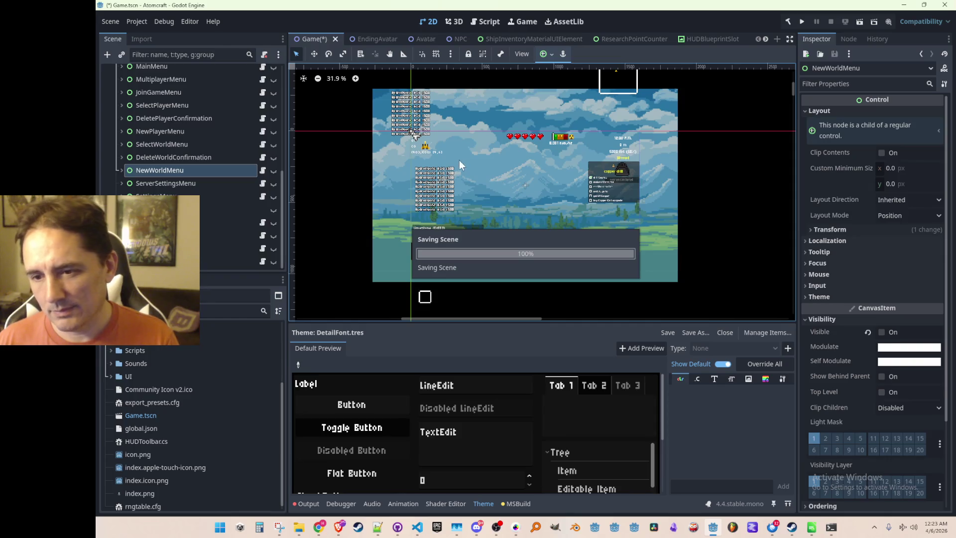
click(145, 158)
click(148, 182)
click(145, 169)
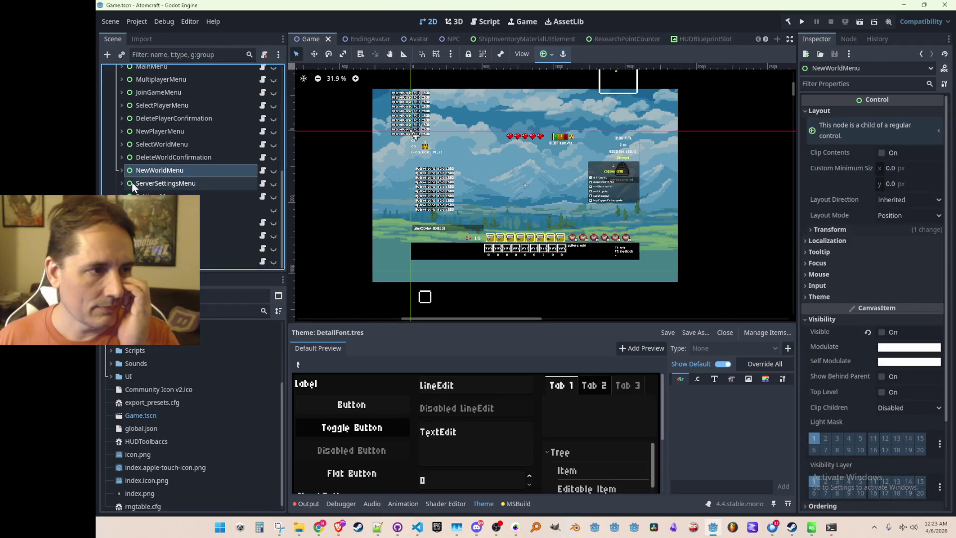
Inspect NewWorldMenu's LabelTitle, then select and expand ServerSettingsMenu.
click(122, 171)
scroll(199, 209, down, 2)
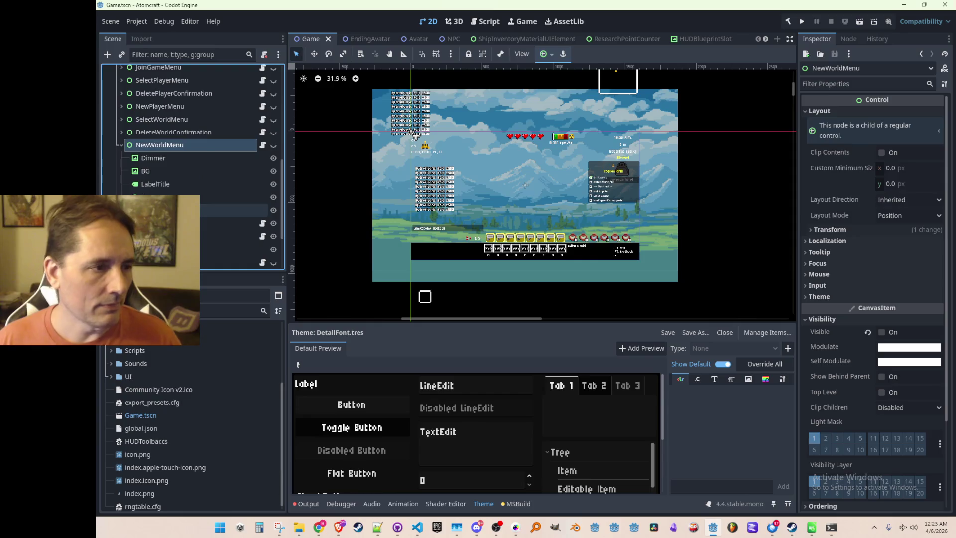
click(154, 184)
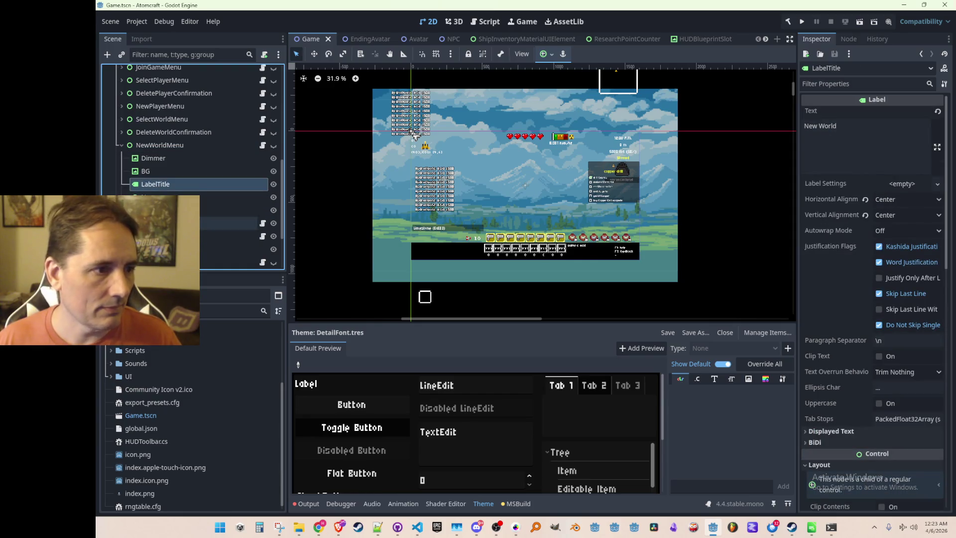
click(120, 144)
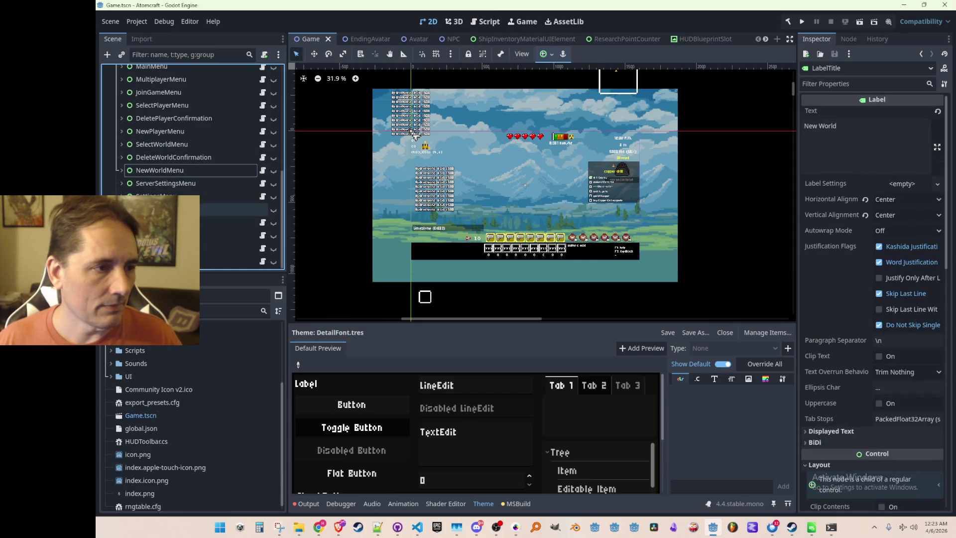
click(188, 187)
click(123, 184)
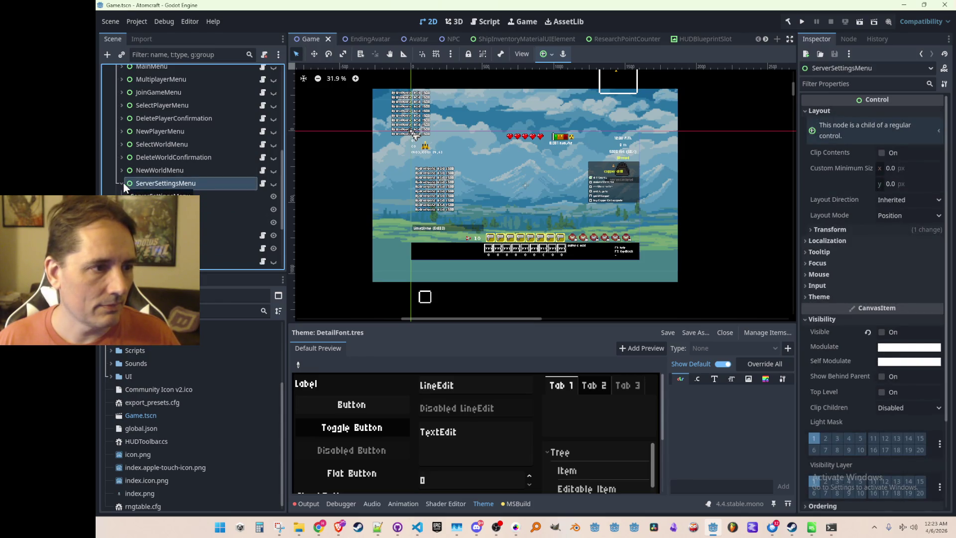
Inspect the Server Settings title label and the ServerSettingsMenu children.
scroll(178, 186, down, 3)
click(178, 172)
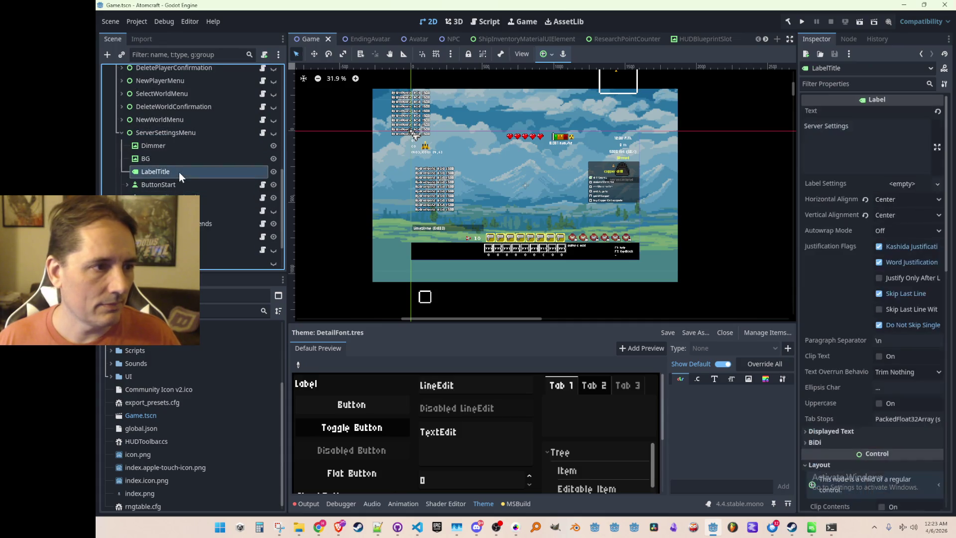
scroll(122, 135, up, 3)
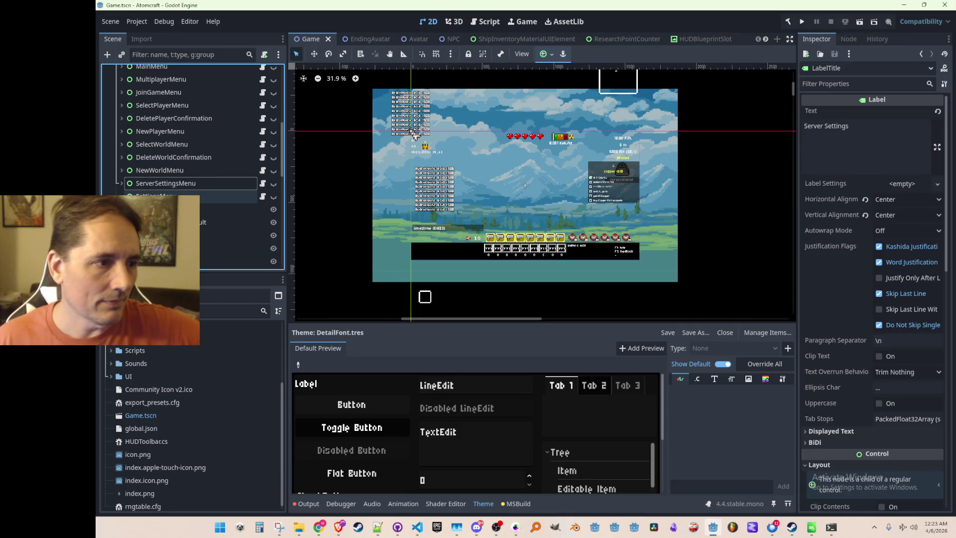
click(122, 183)
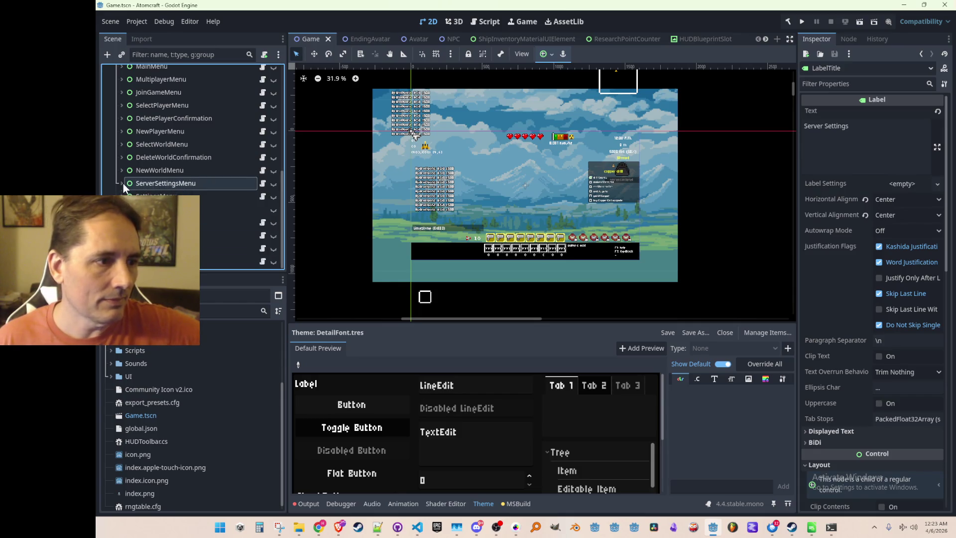
scroll(129, 209, up, 3)
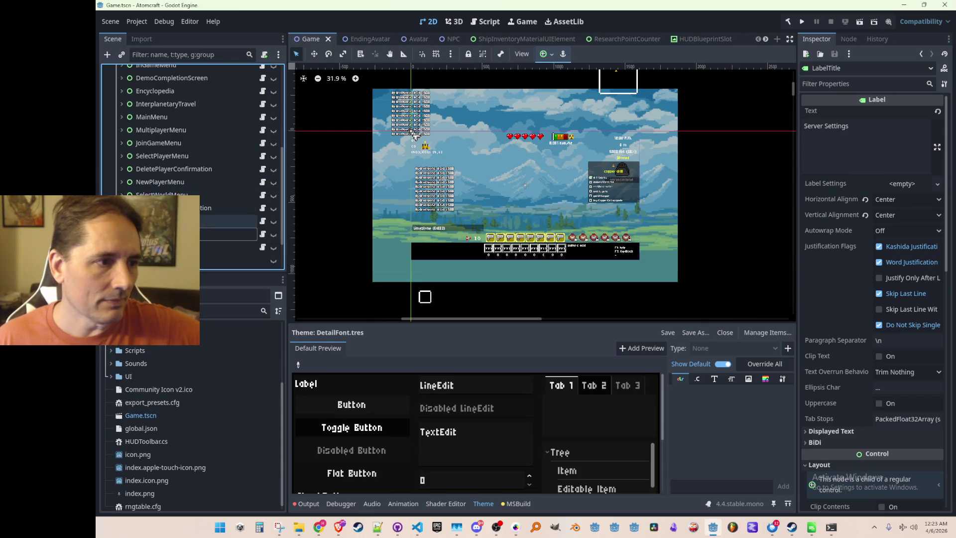
scroll(150, 209, up, 3)
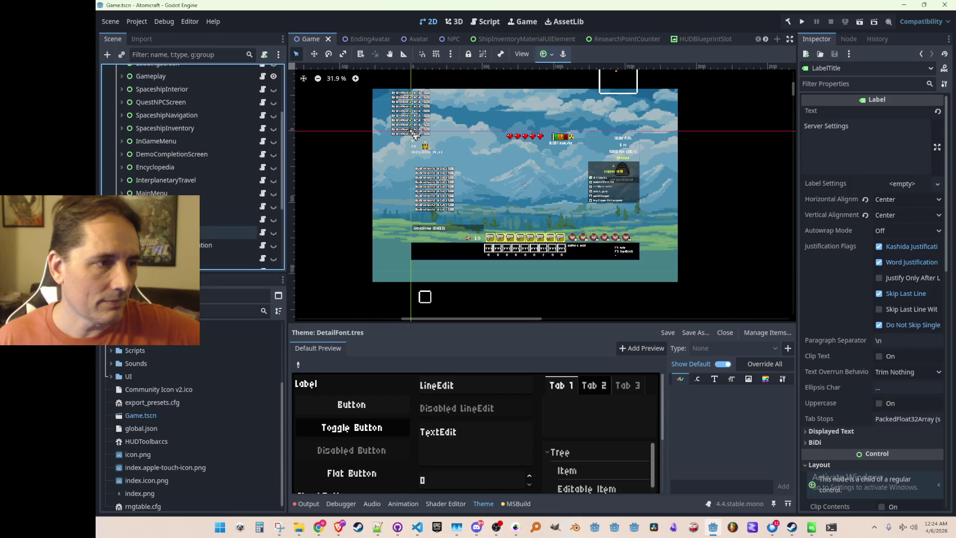
scroll(120, 183, up, 2)
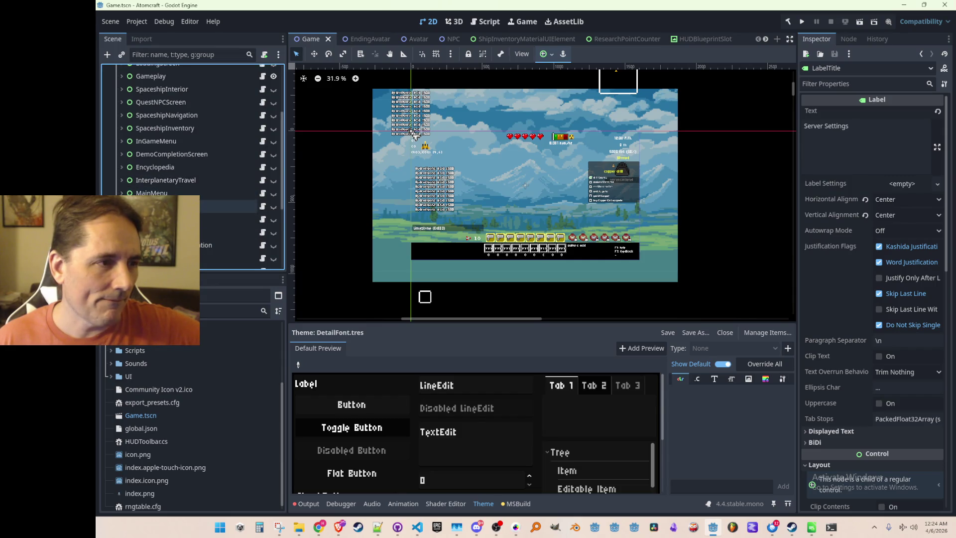
scroll(149, 184, up, 2)
scroll(155, 179, down, 5)
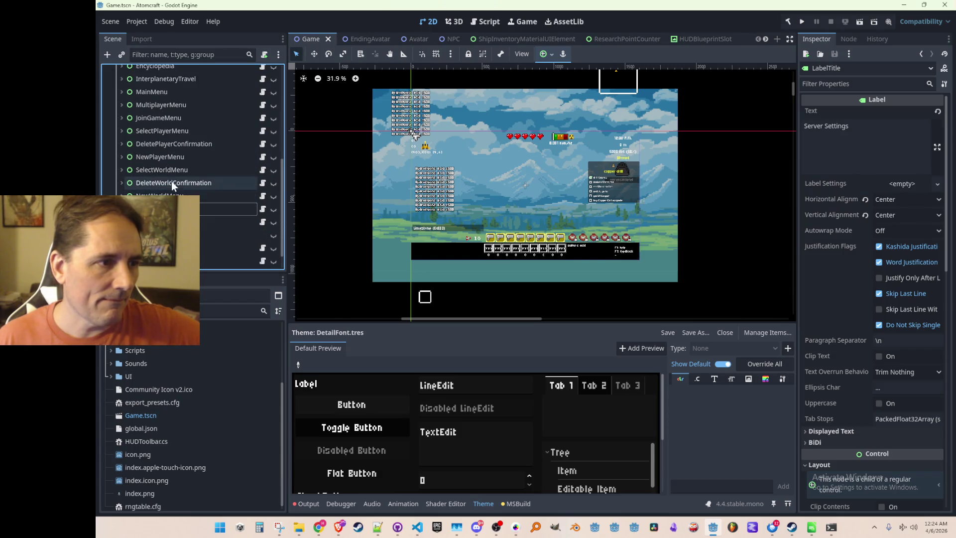
Select NewWorldMenu and toggle its visibility on to show the New World panel.
click(122, 195)
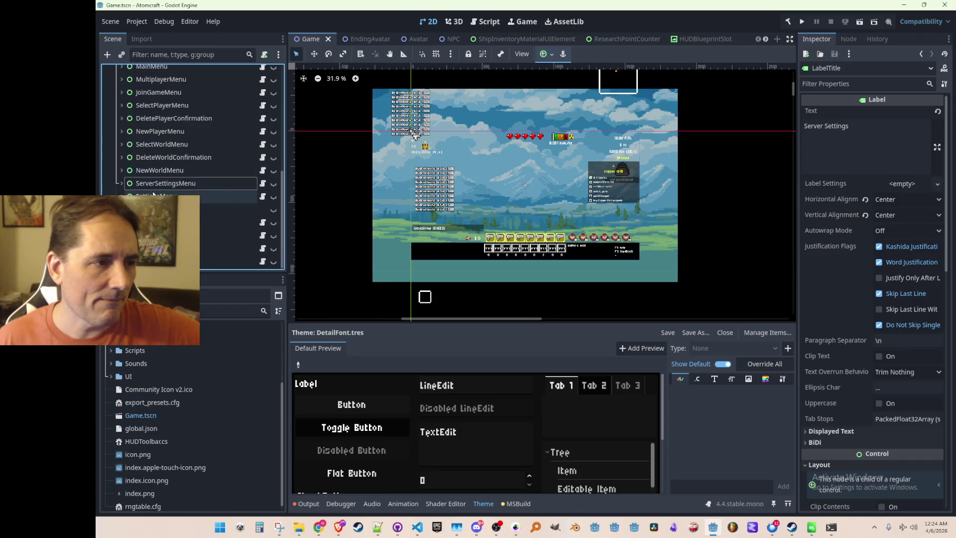
scroll(159, 183, down, 3)
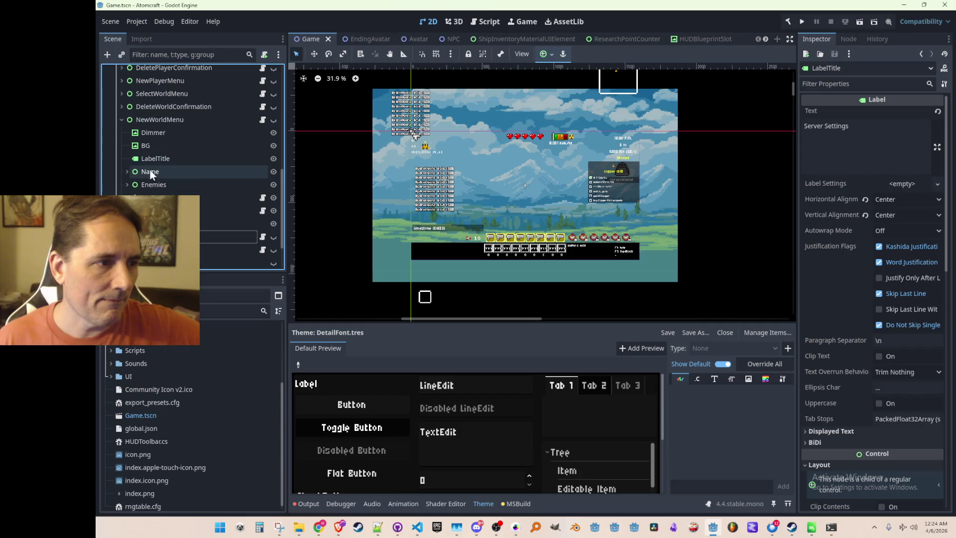
click(122, 120)
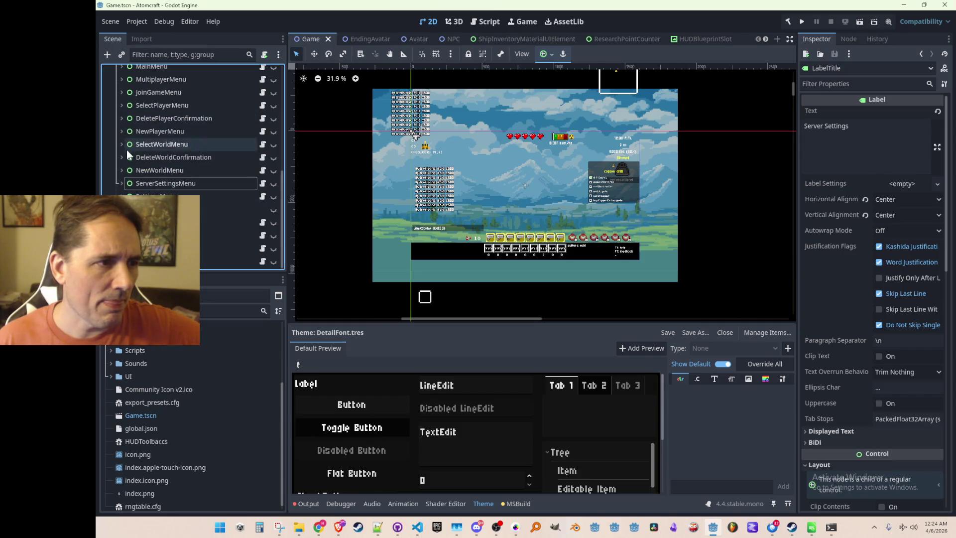
click(159, 170)
click(273, 170)
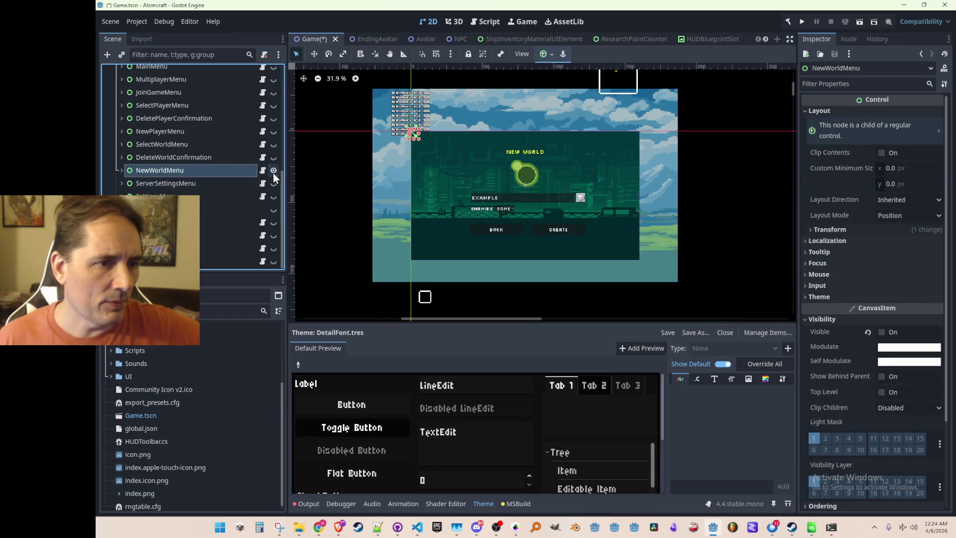
Select the EXAMPLE world-name field in the New World panel, then collapse NewWorldMenu.
click(522, 195)
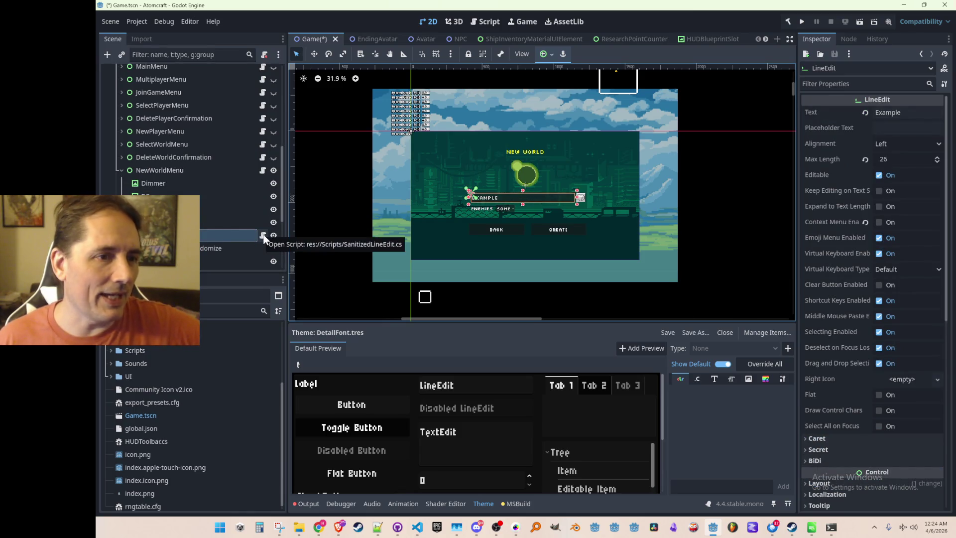
click(127, 222)
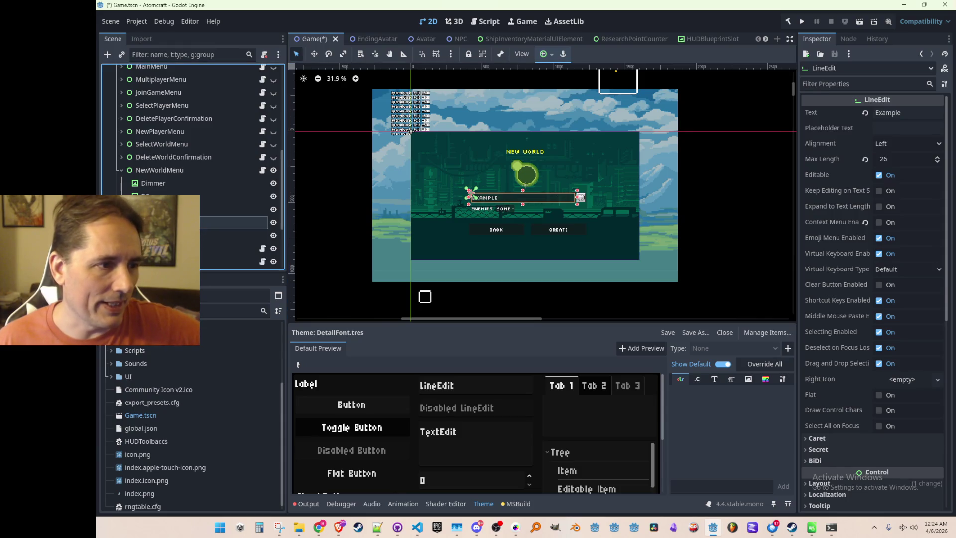
click(120, 169)
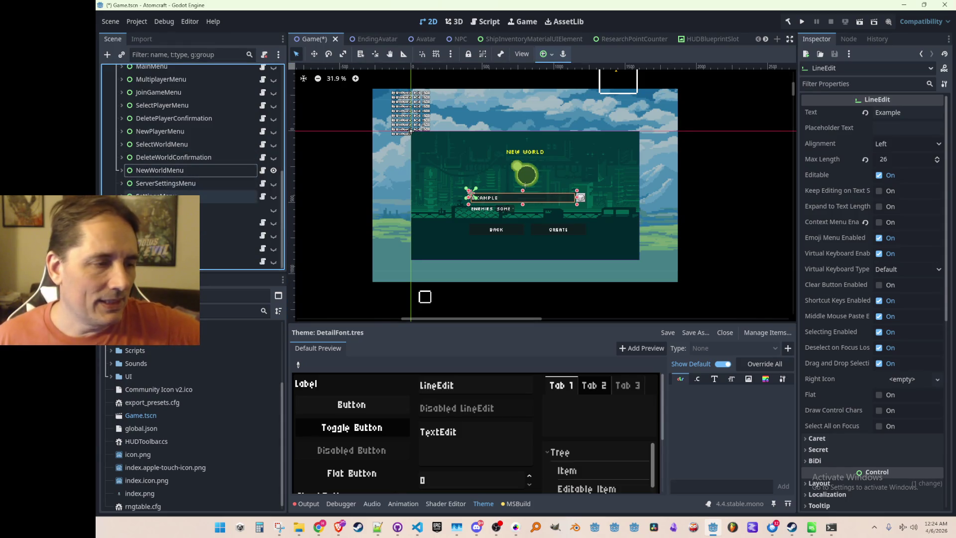
scroll(149, 164, up, 5)
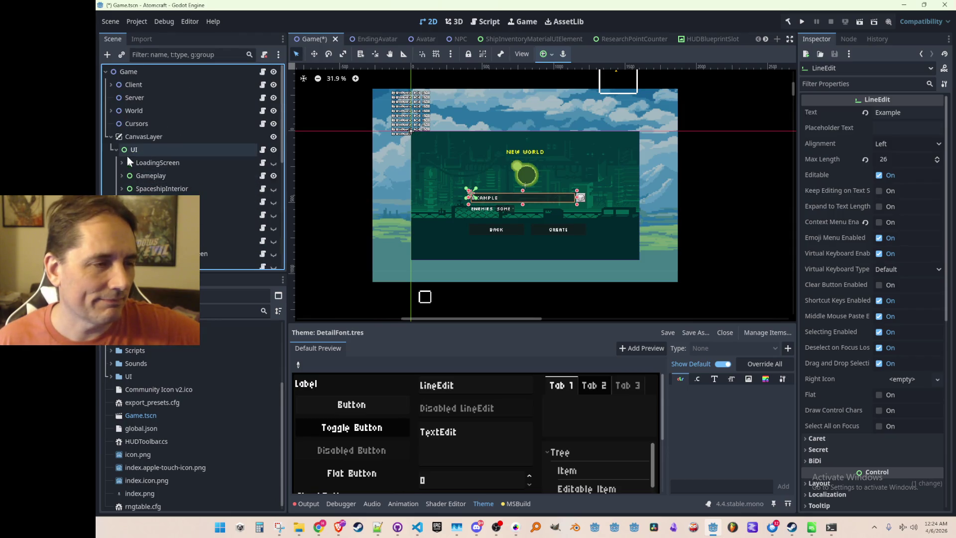
scroll(172, 184, down, 5)
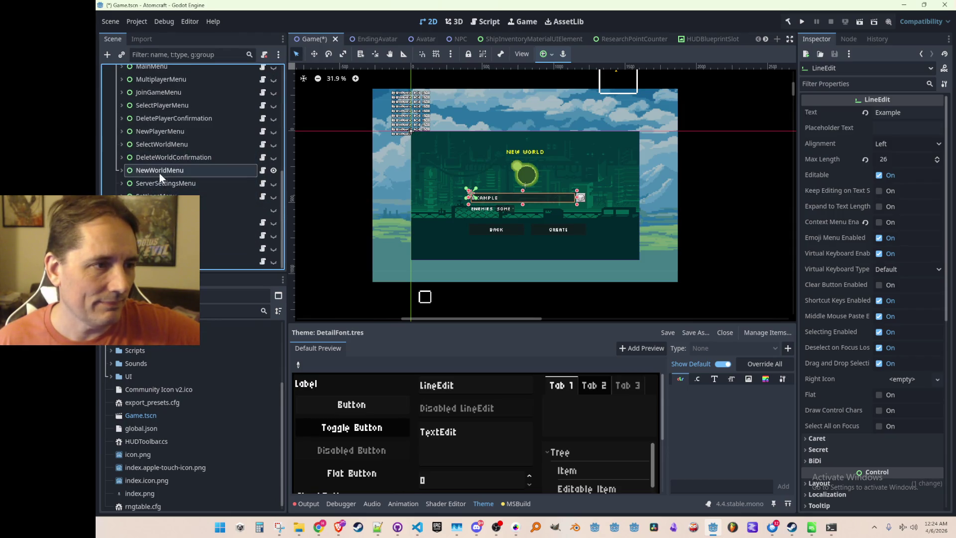
Hide NewWorldMenu again and open its NewWorldMenu.cs script.
click(164, 170)
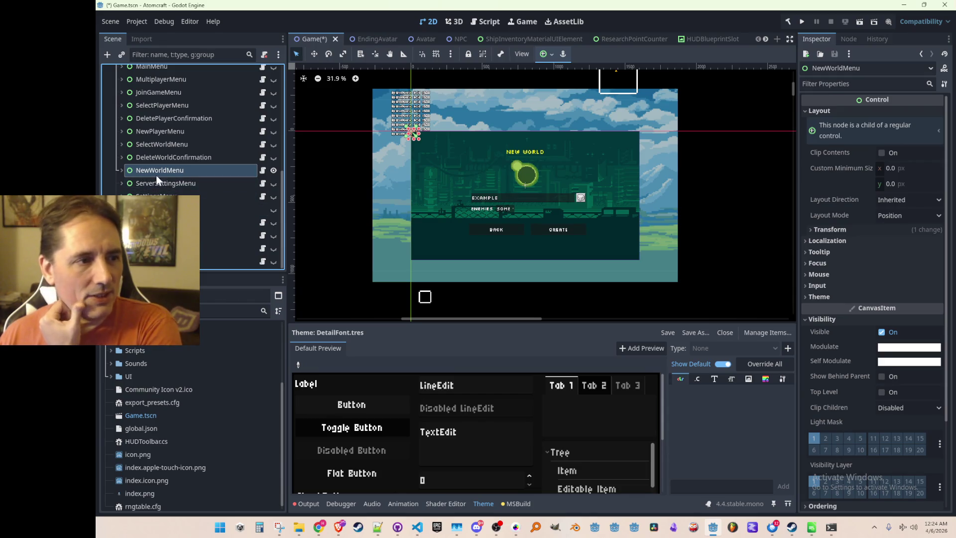
click(274, 170)
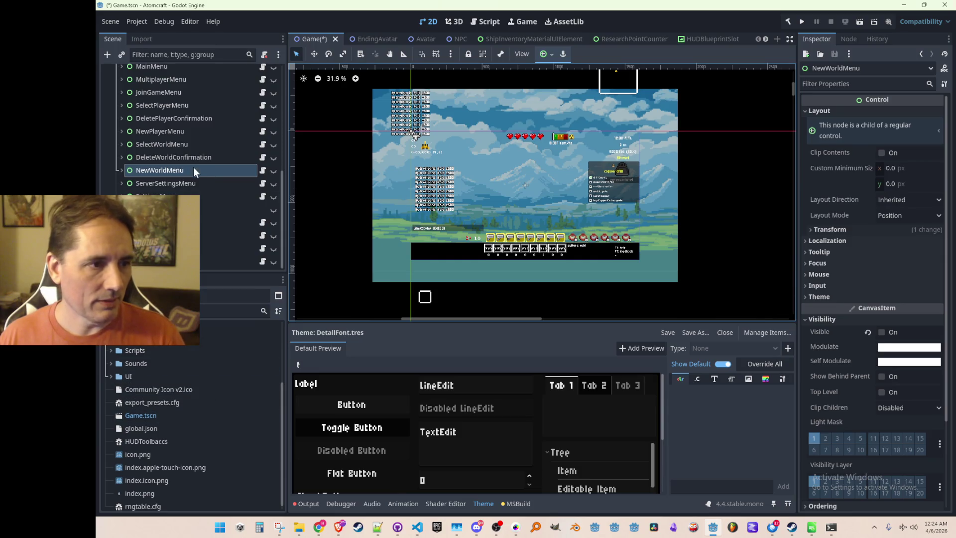
click(262, 171)
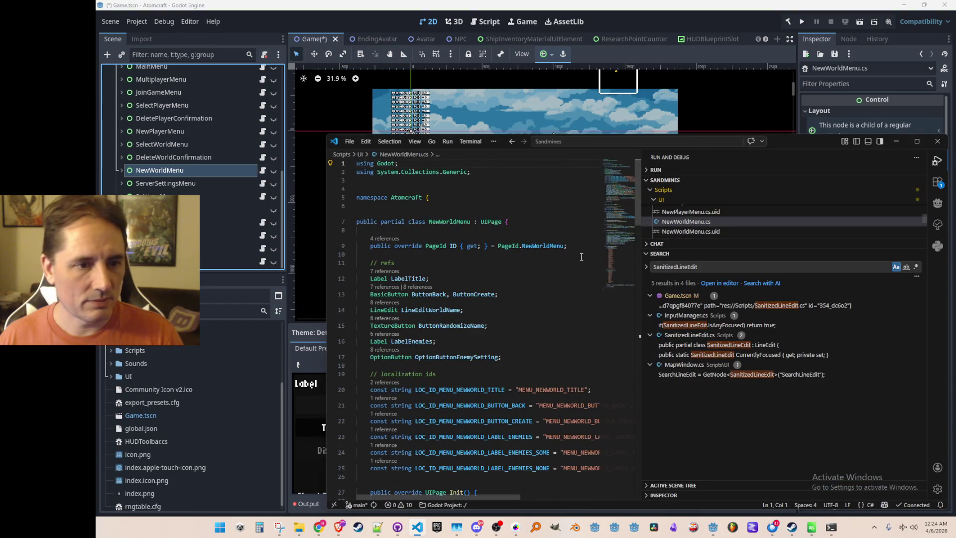
Close the side panel and switch to SanitizedLineEdit.cs at the allowed-characters string.
key(ctrl+b)
click(558, 263)
key(ctrl+Tab)
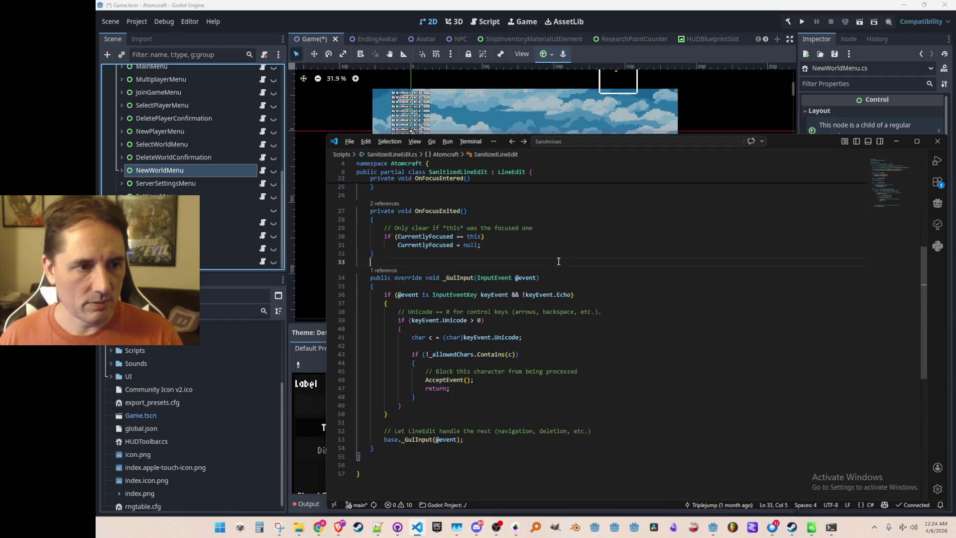
scroll(641, 286, up, 6)
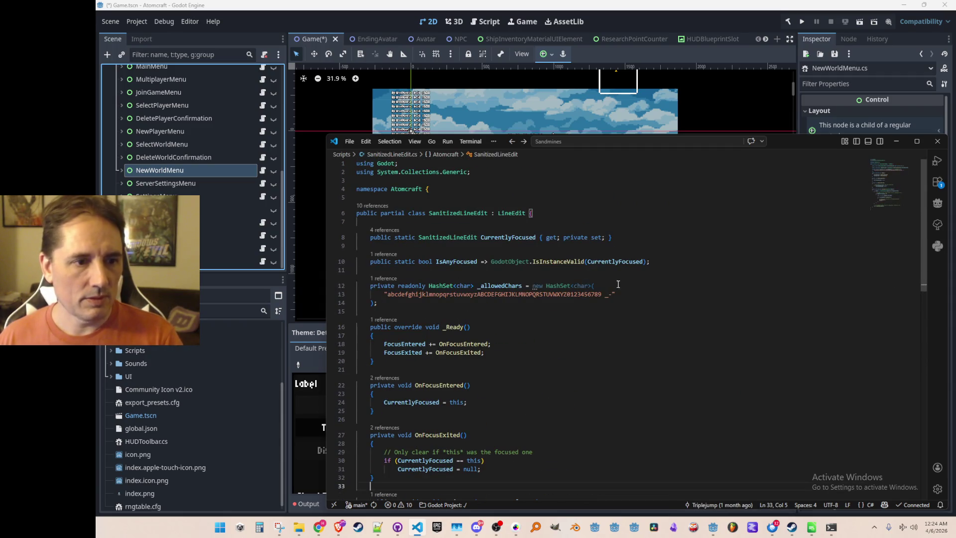
scroll(641, 286, down, 1)
click(716, 249)
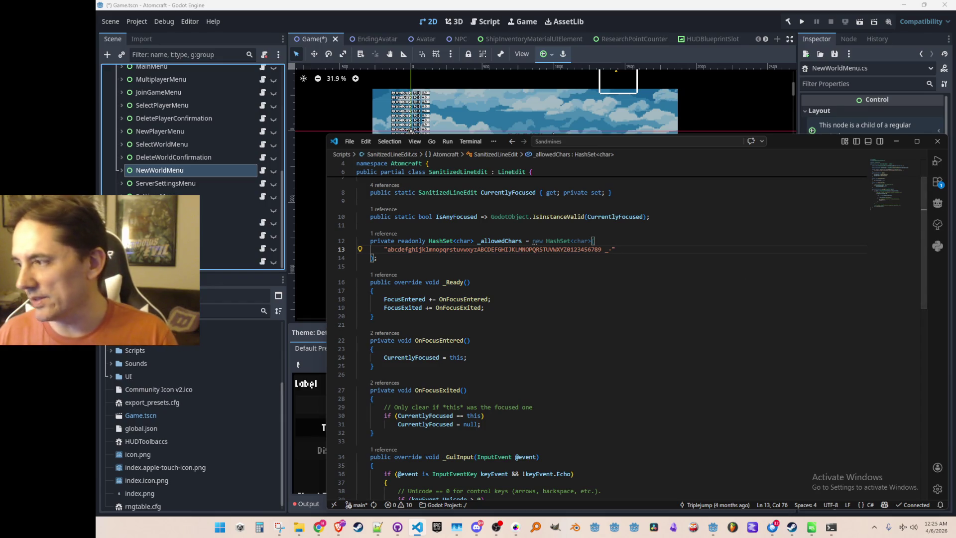
Paste forbidden special characters like < > : " / \ | ? * below the allowed set.
key(alt+Tab)
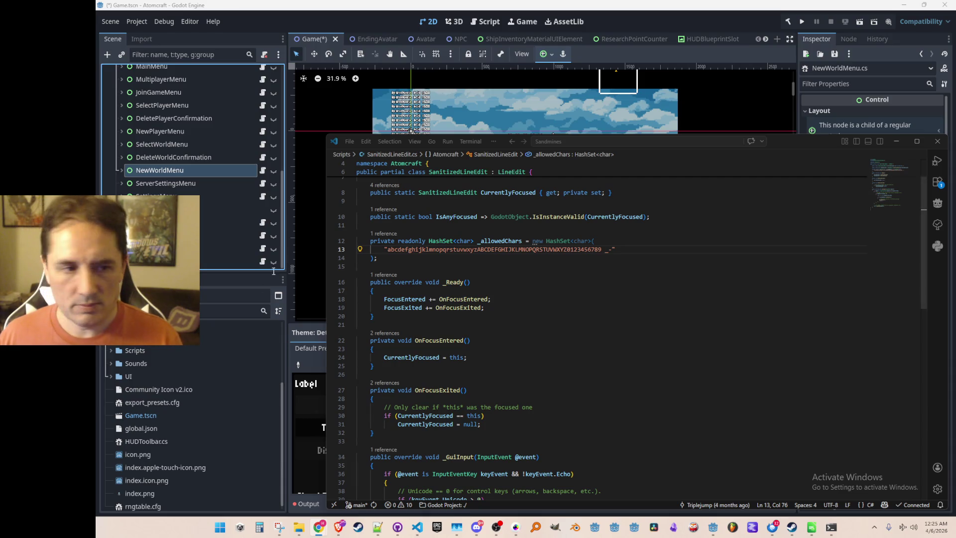
click(647, 259)
key(Return)
key(ctrl+v)
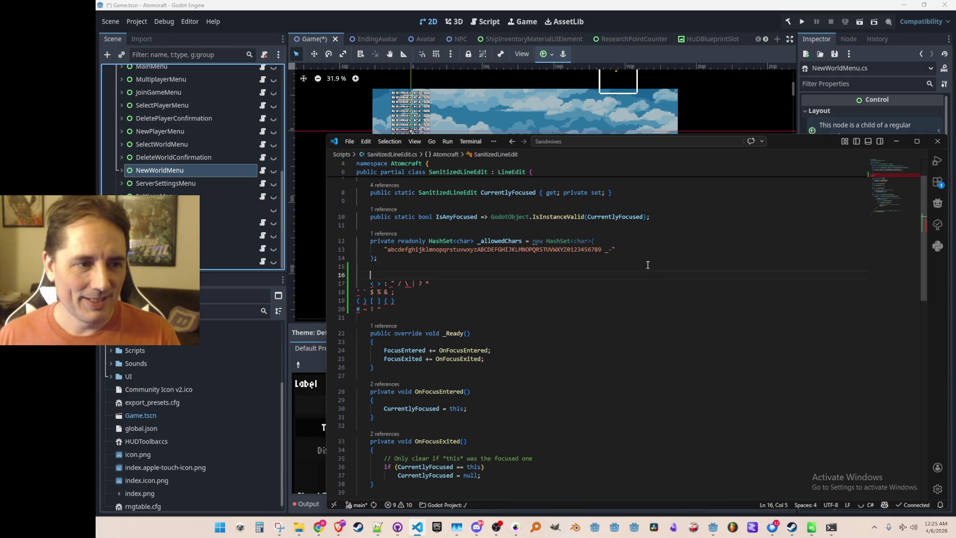
Declare a one-line 'private readonly' _disallowedChars HashSet using Copilot suggestions.
text(private readonly)
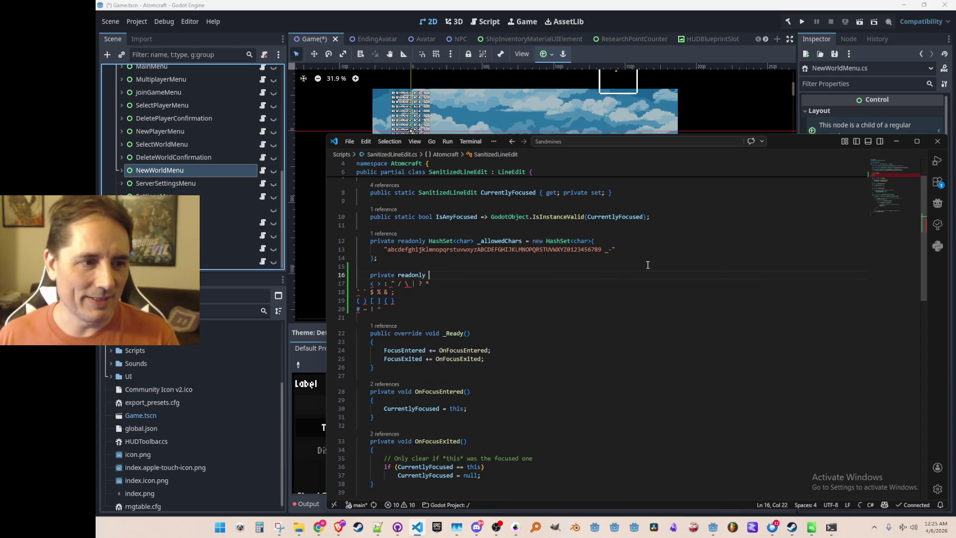
key(Tab)
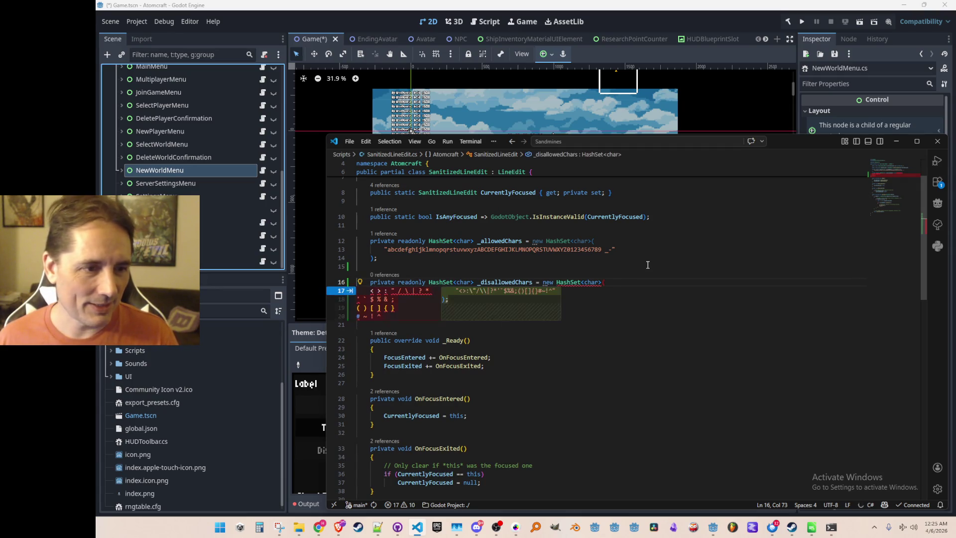
key(Tab)
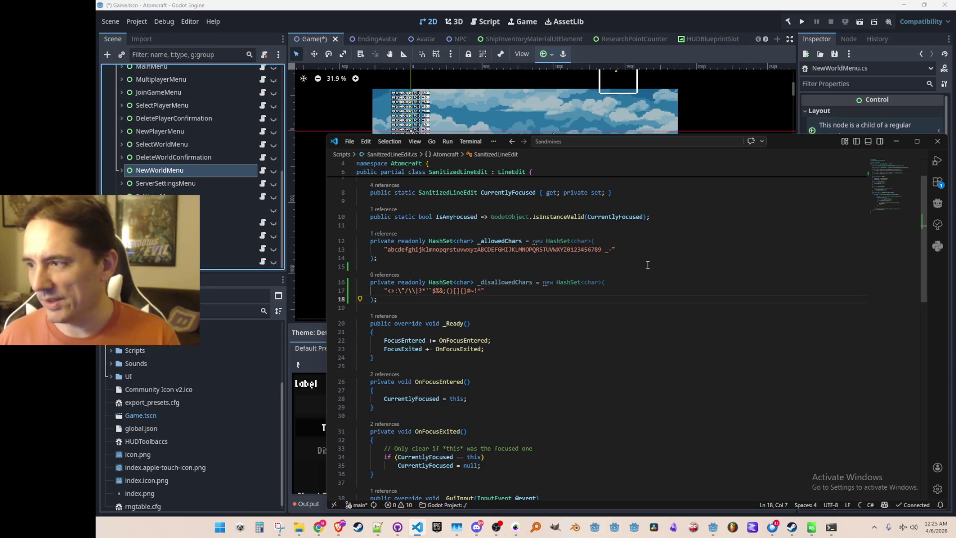
key(ctrl+z)
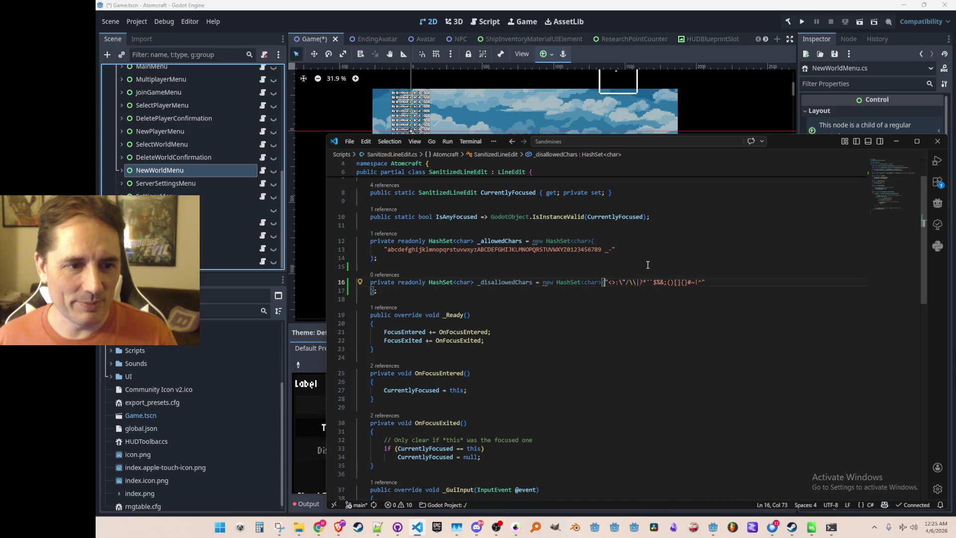
key(ctrl+z)
key(ctrl+z)
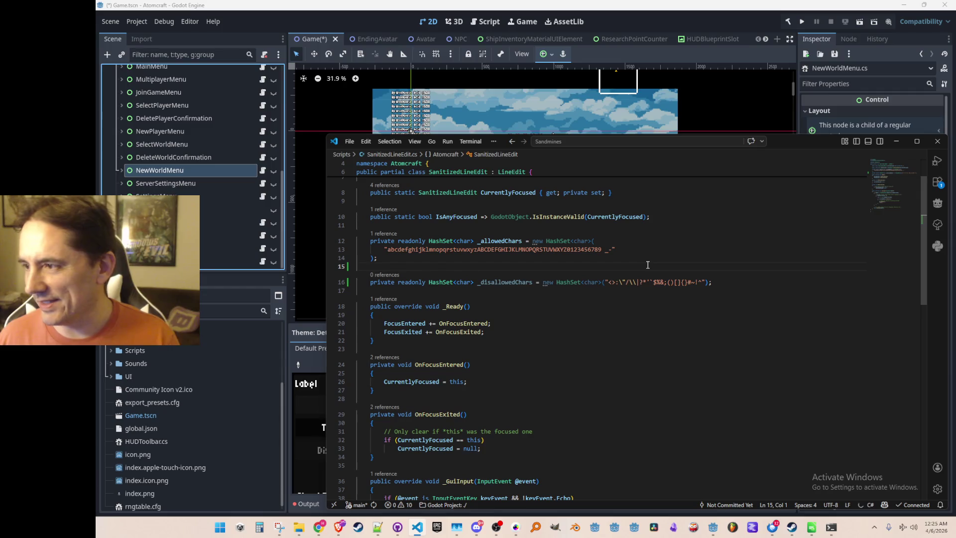
Select the _allowedChars name and jump to its use on line 45.
click(647, 265)
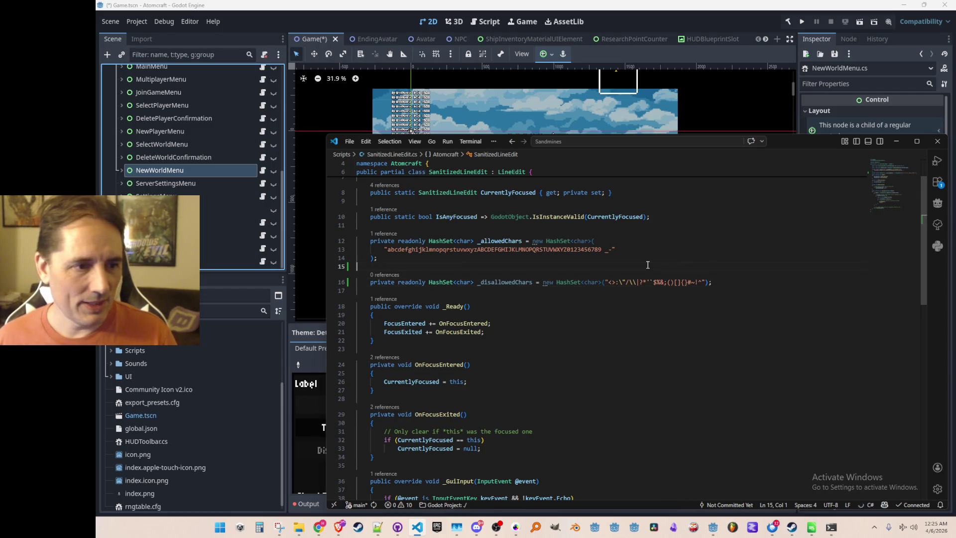
key(Up)
key(Up)
key(Up)
key(Down)
key(Down)
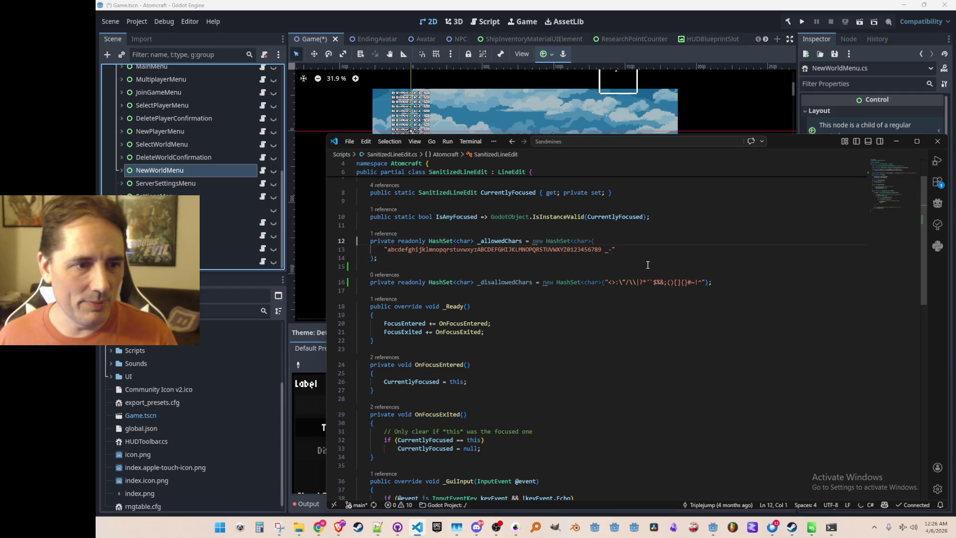
key(ctrl+Right)
key(ctrl+Right)
key(ctrl+Right)
key(ctrl+Right)
key(ctrl+Right)
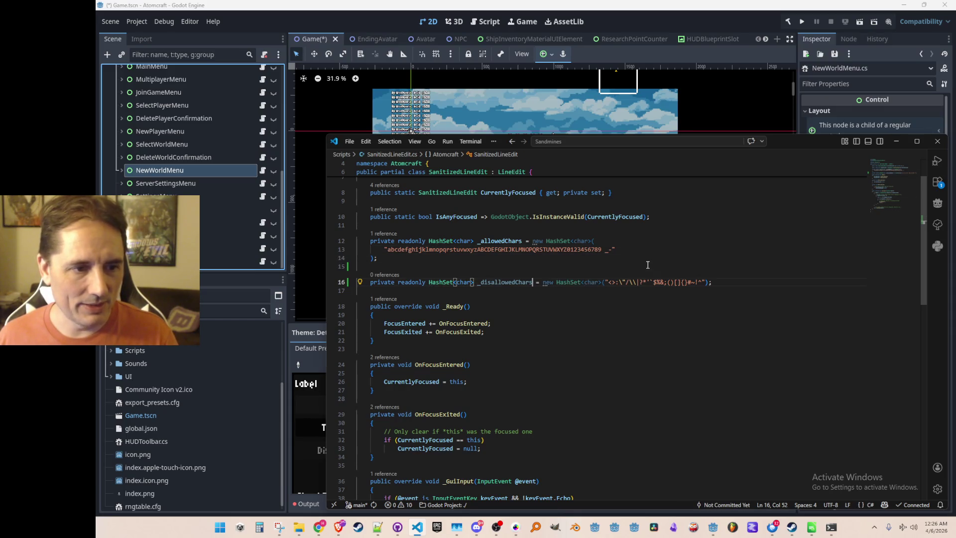
key(ctrl+shift+Left)
key(ctrl+c)
double_click(511, 241)
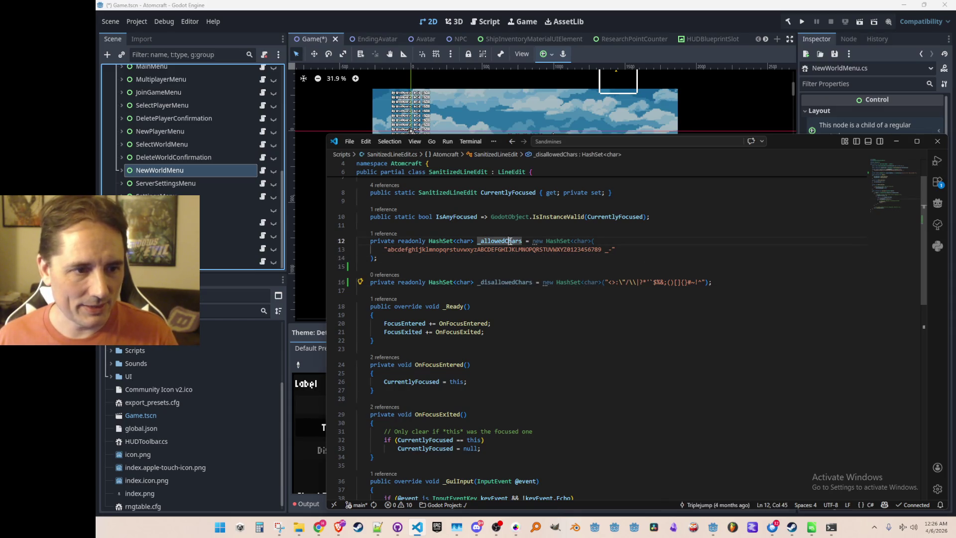
key(ctrl+F3)
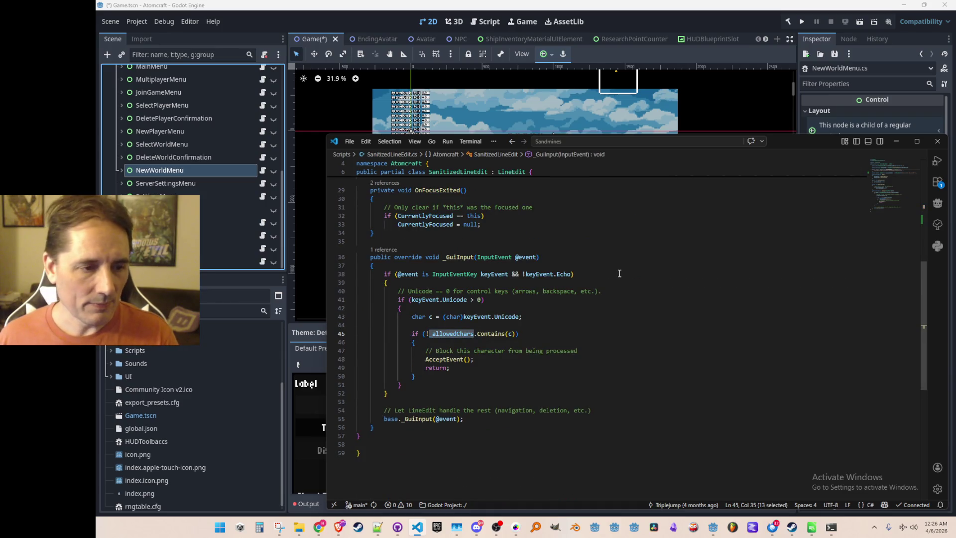
Change the line 45 condition from !_allowedChars to _disallowedChars.
key(Left)
key(BackSpace)
key(ctrl+shift+Right)
key(ctrl+v)
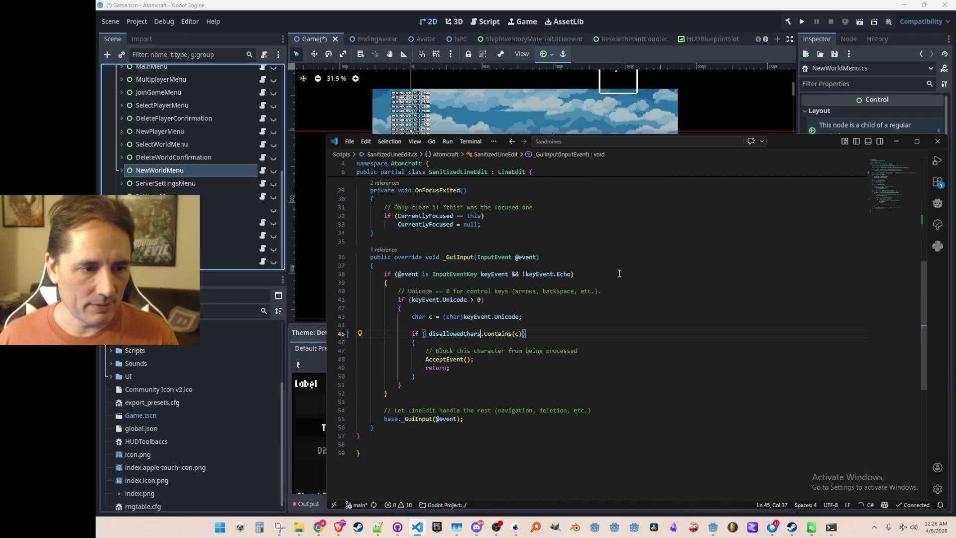
key(End)
text(== false)
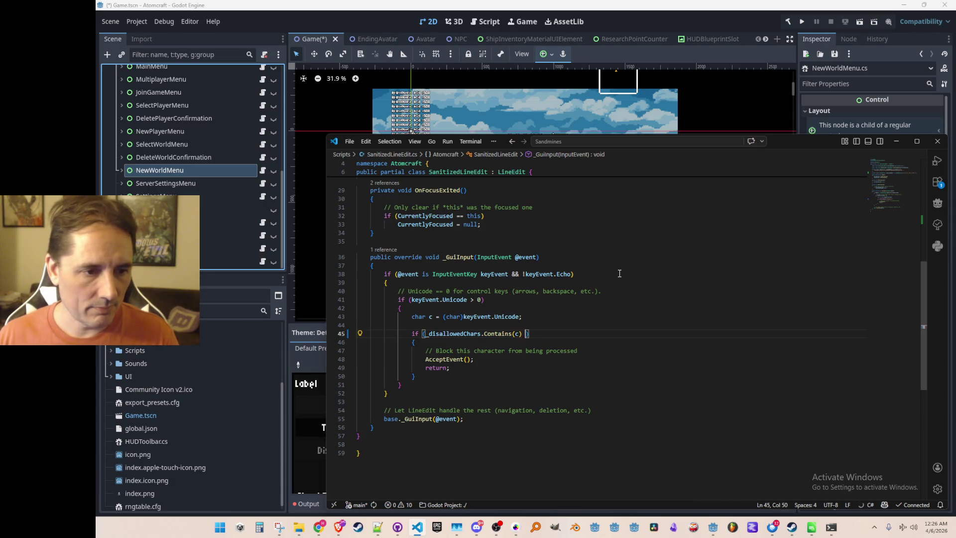
key(BackSpace)
key(BackSpace)
key(BackSpace)
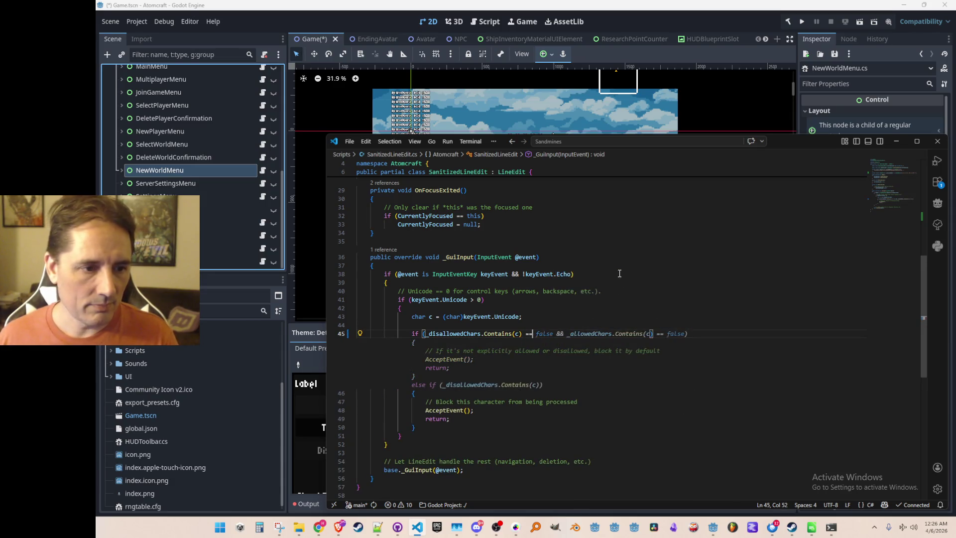
key(BackSpace)
key(BackSpace)
key(BackSpace)
text())
key(Up)
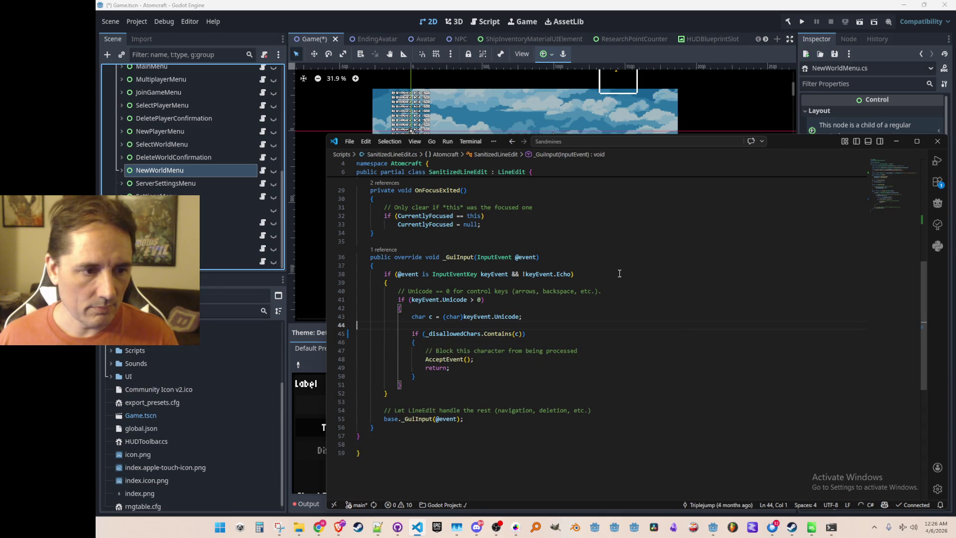
Save the file and add a DISALLOWED comment above the check.
key(ctrl+s)
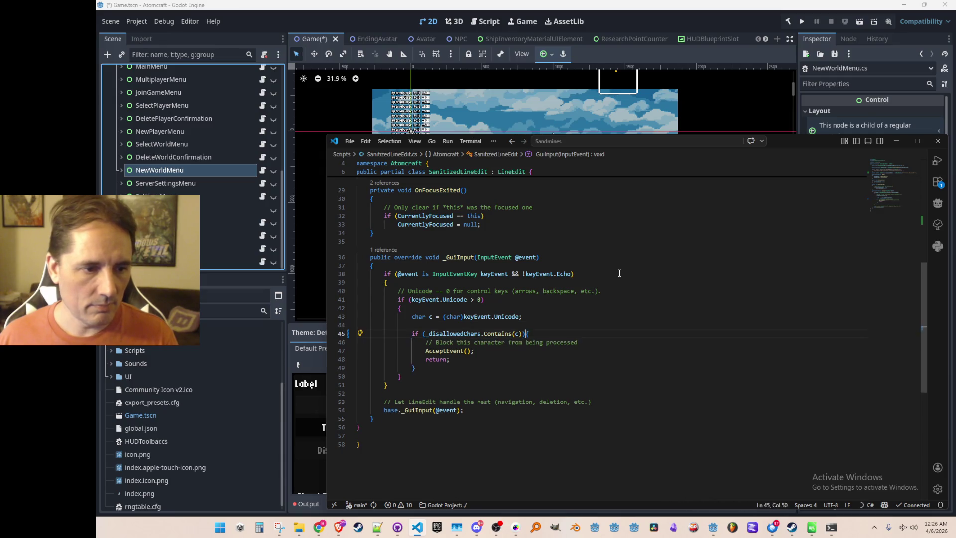
key(Return)
text(//)
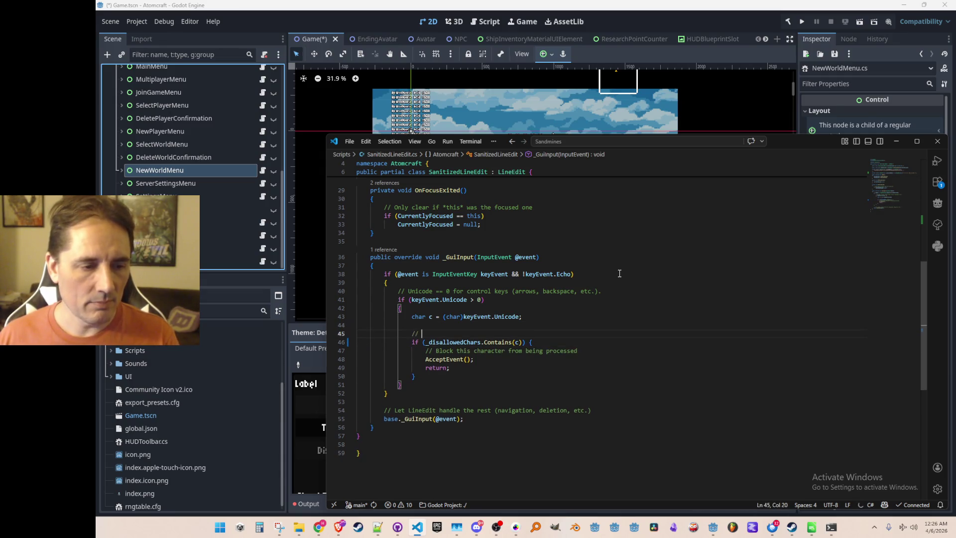
key(Tab)
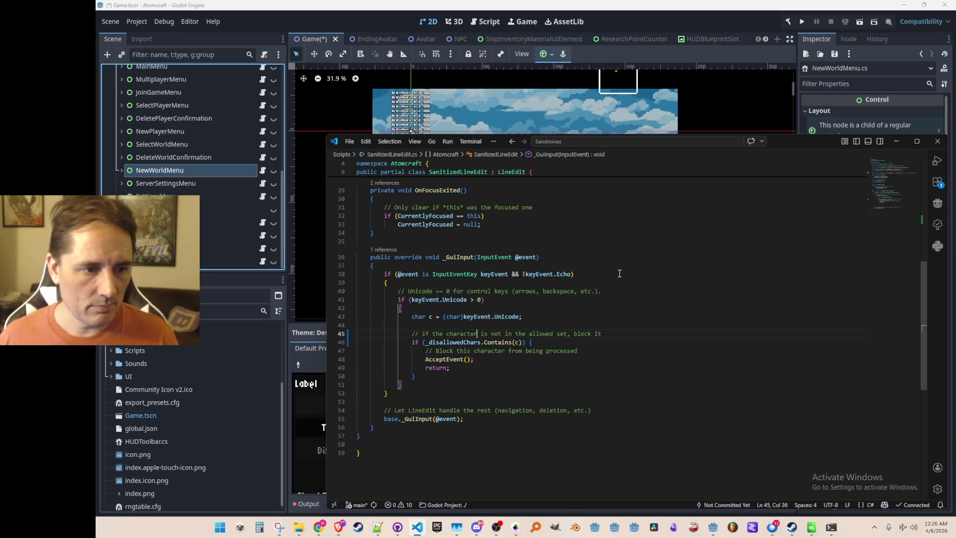
key(shift+End)
text(DIS)
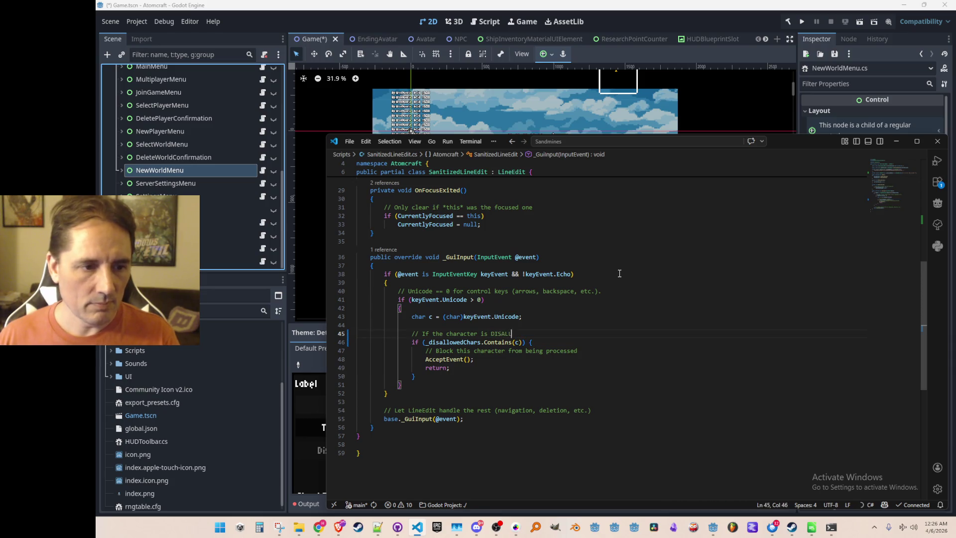
key(Tab)
key(Home)
key(Home)
Move the opening braces onto the Echo and Unicode if lines and tidy blank lines.
key(Up)
key(Up)
key(Up)
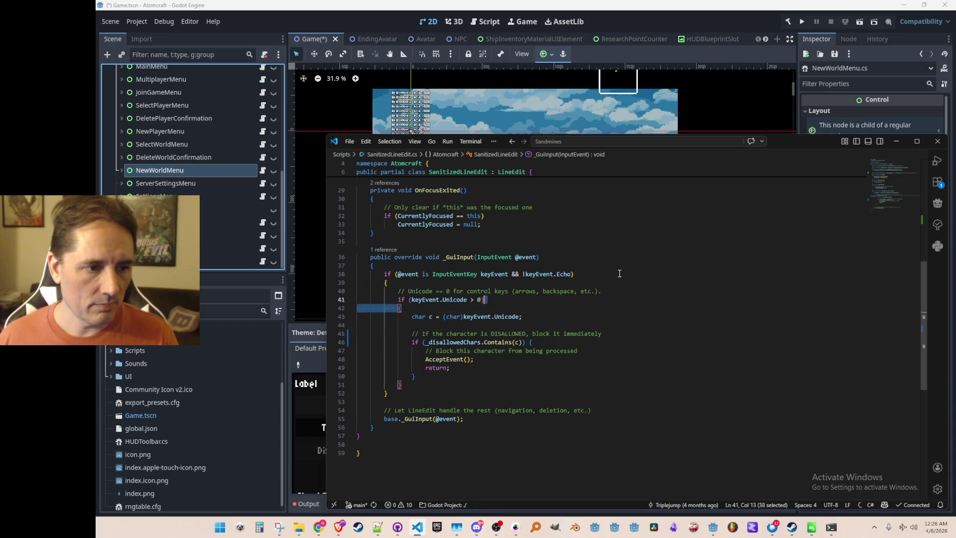
key(ctrl+BackSpace)
key(Up)
key(Up)
key(Home)
key(ctrl+BackSpace)
key(End)
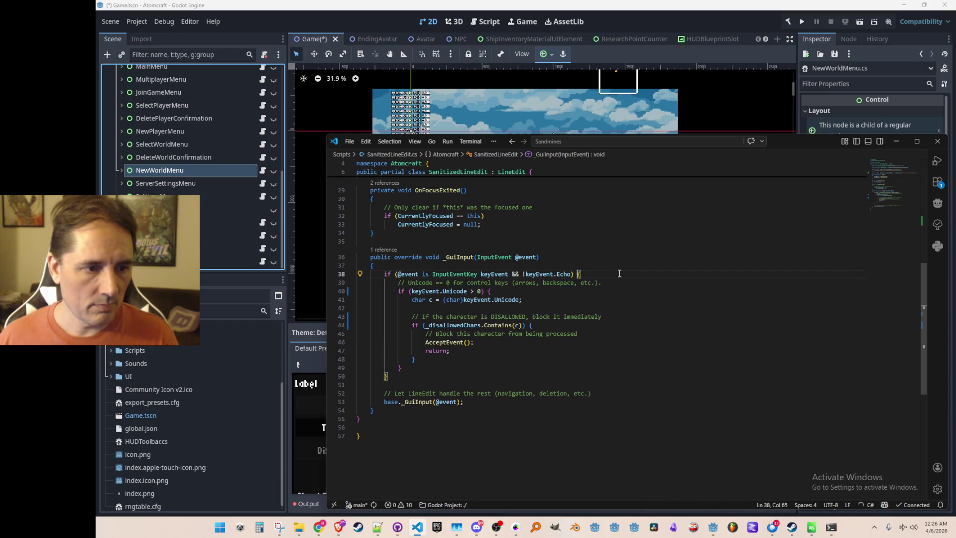
key(Down)
key(Home)
key(Return)
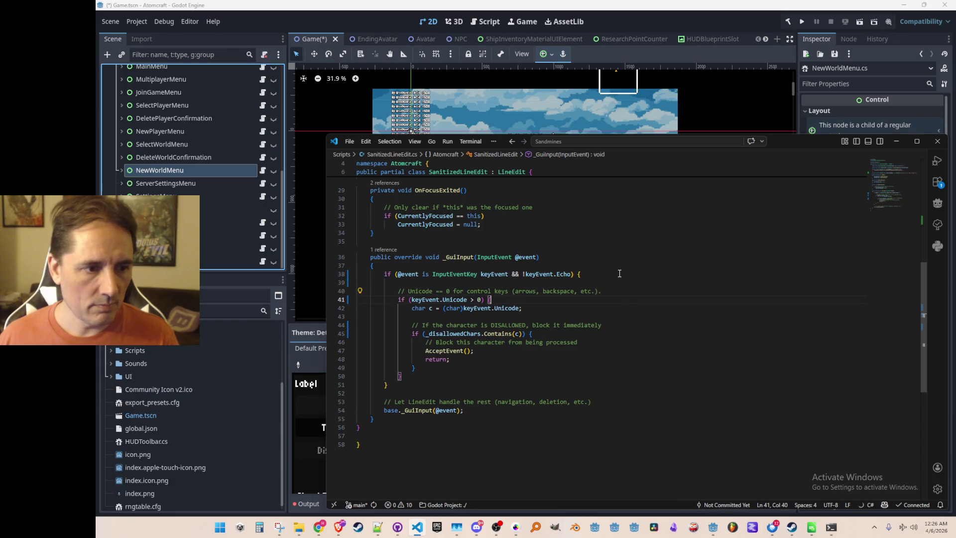
key(Down)
key(Return)
key(Up)
key(Up)
key(Down)
key(Delete)
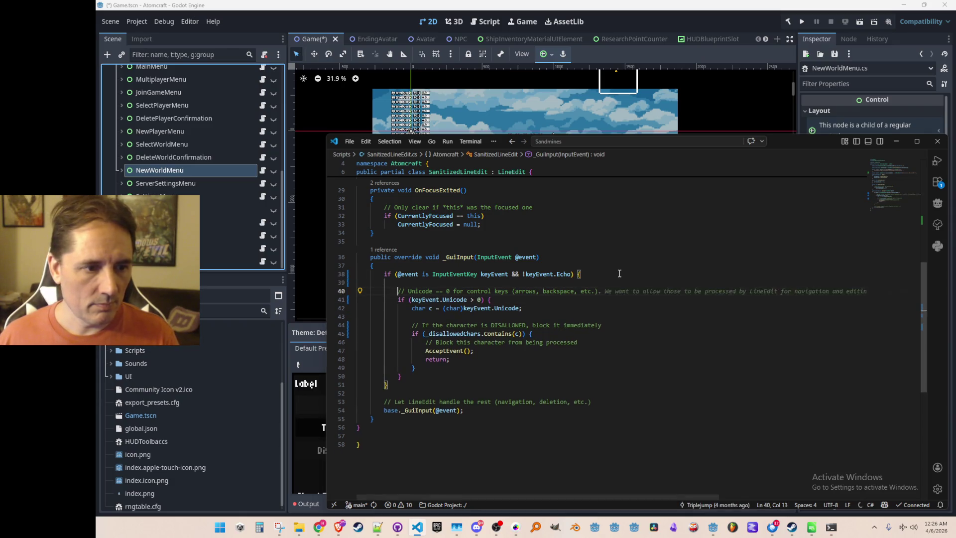
click(670, 20)
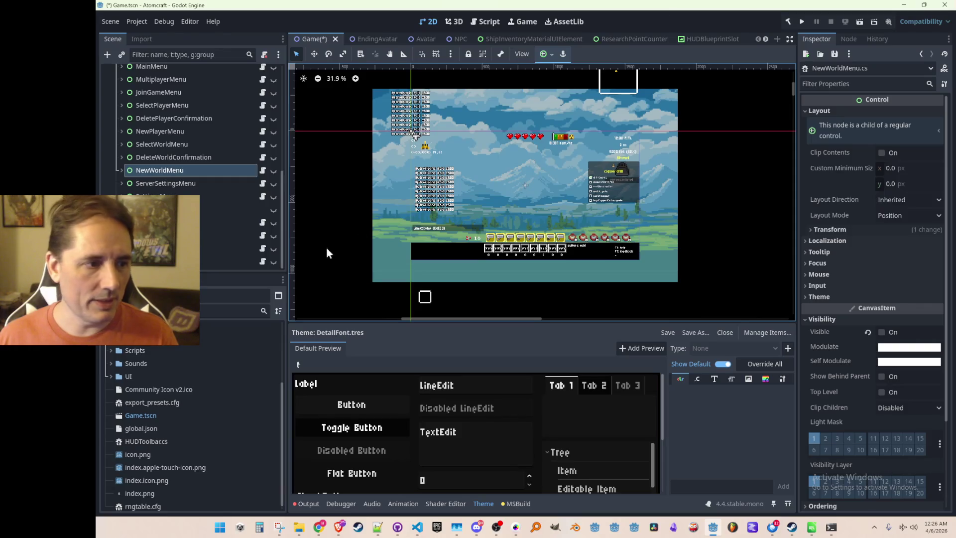
Select Game.tscn and run Atomcraft to its German title menu.
click(144, 396)
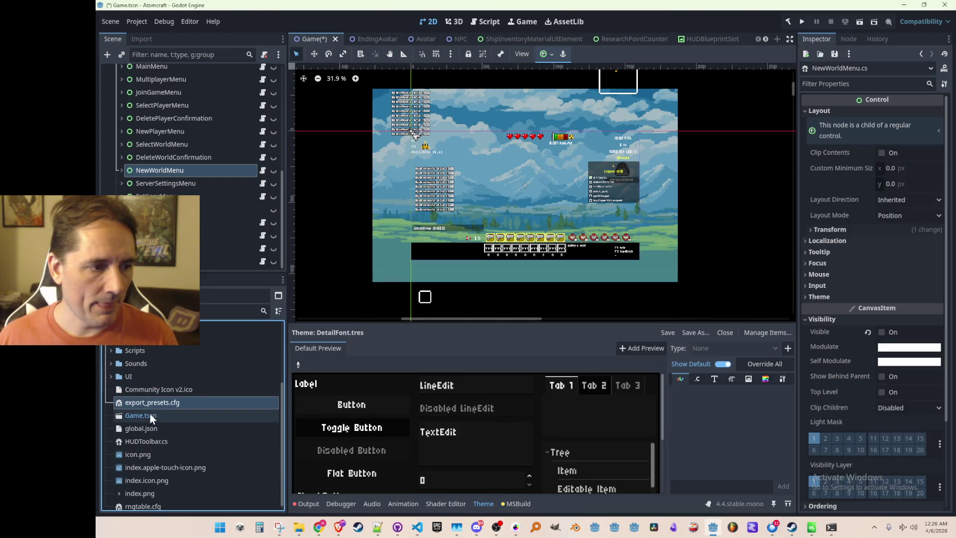
click(157, 415)
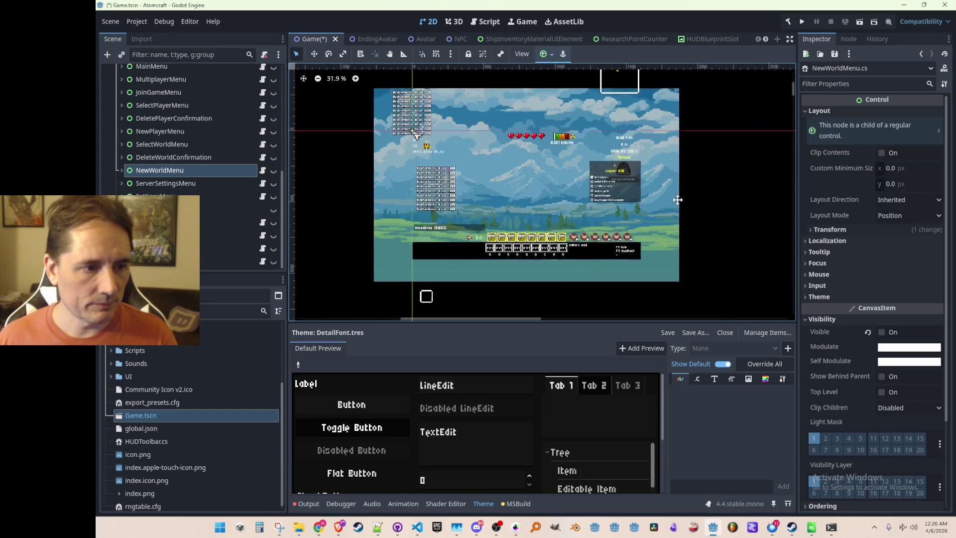
click(801, 21)
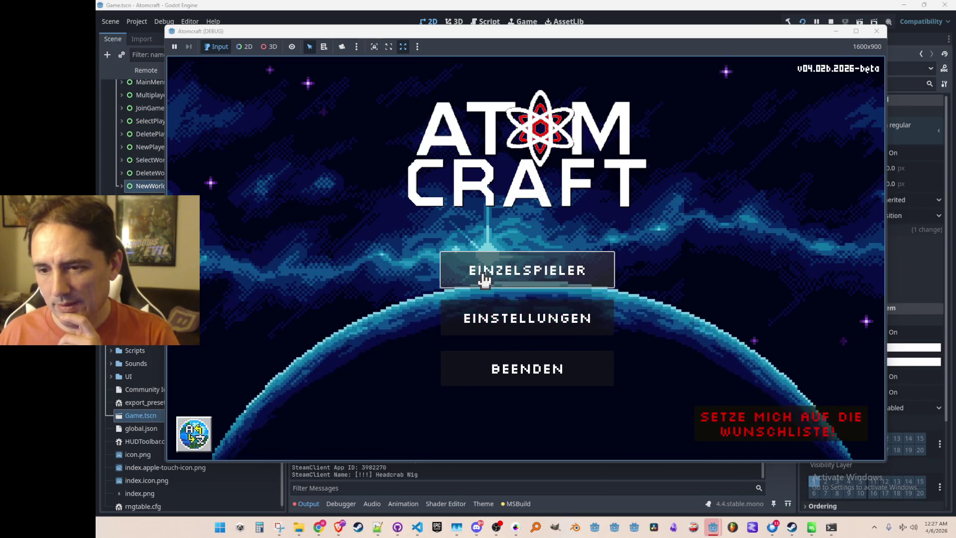
Switch the game language to English and open the Single Player profile selection.
click(482, 138)
click(486, 422)
click(527, 269)
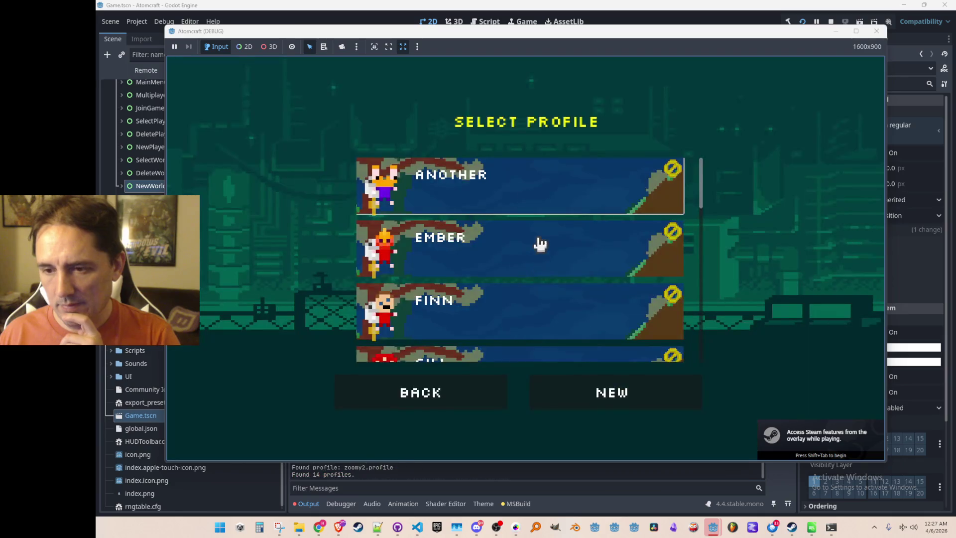
Start a new player profile, try typing a name, then erase it.
click(582, 374)
click(500, 180)
text(ja)
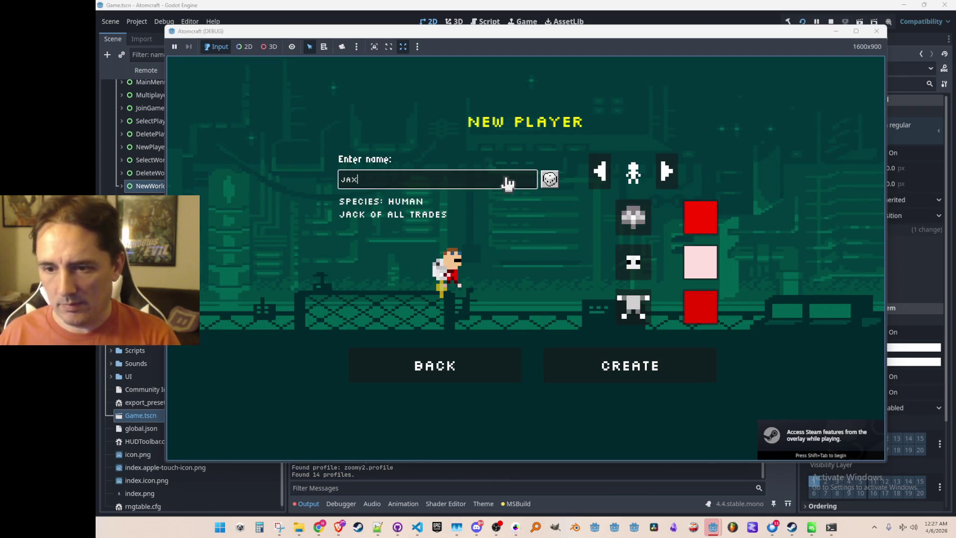
key(BackSpace)
key(BackSpace)
text(hello )
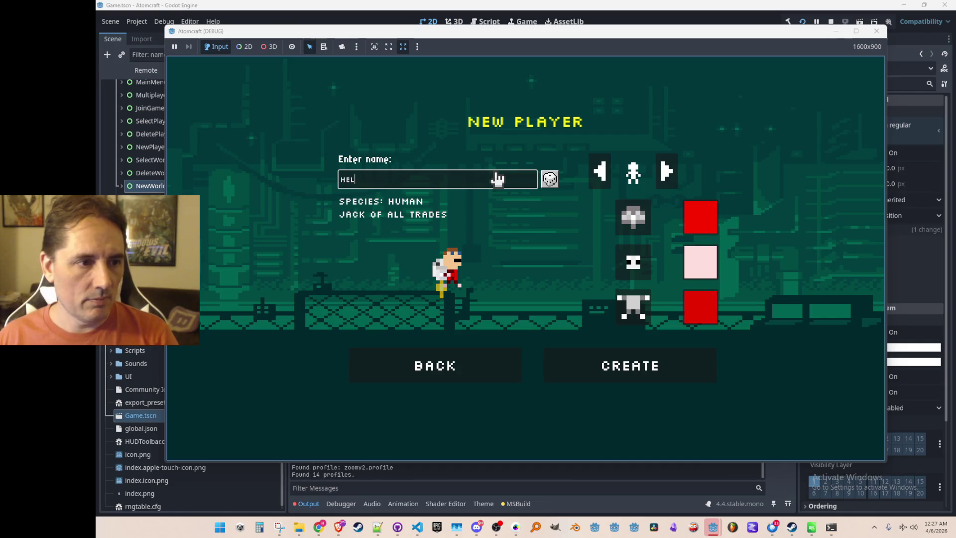
text(lee)
key(BackSpace)
key(BackSpace)
key(BackSpace)
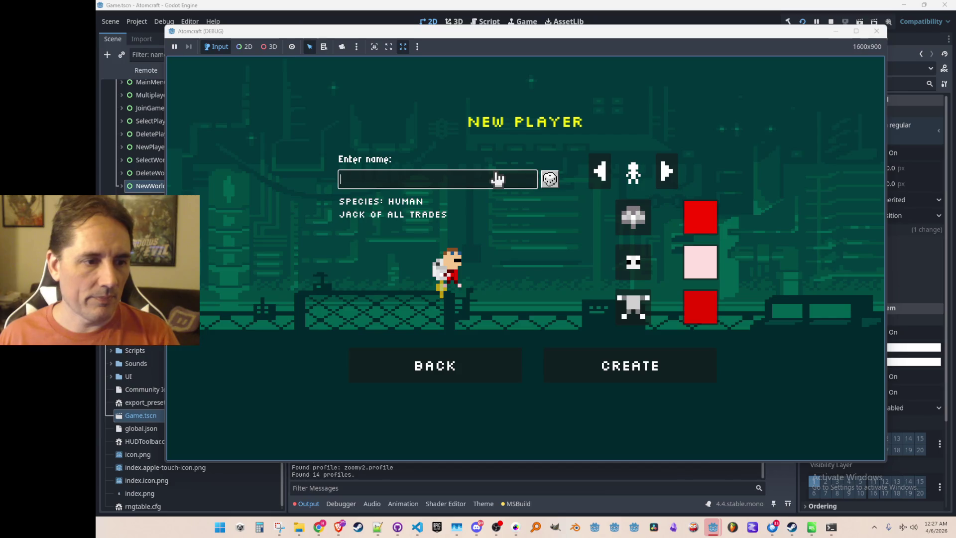
Back out to the main menu, reopen Single Player and load the TEST2 profile.
click(435, 372)
click(455, 408)
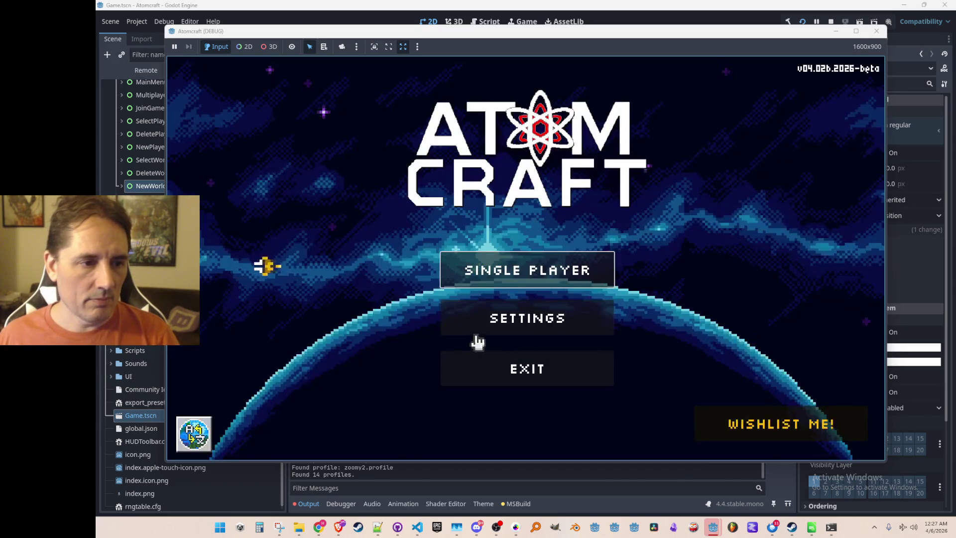
click(525, 273)
scroll(547, 271, down, 10)
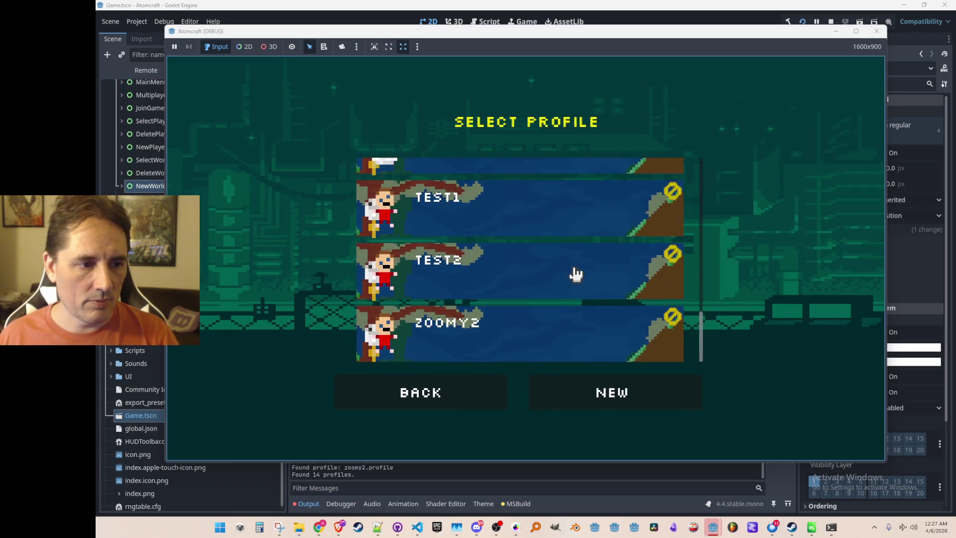
click(565, 273)
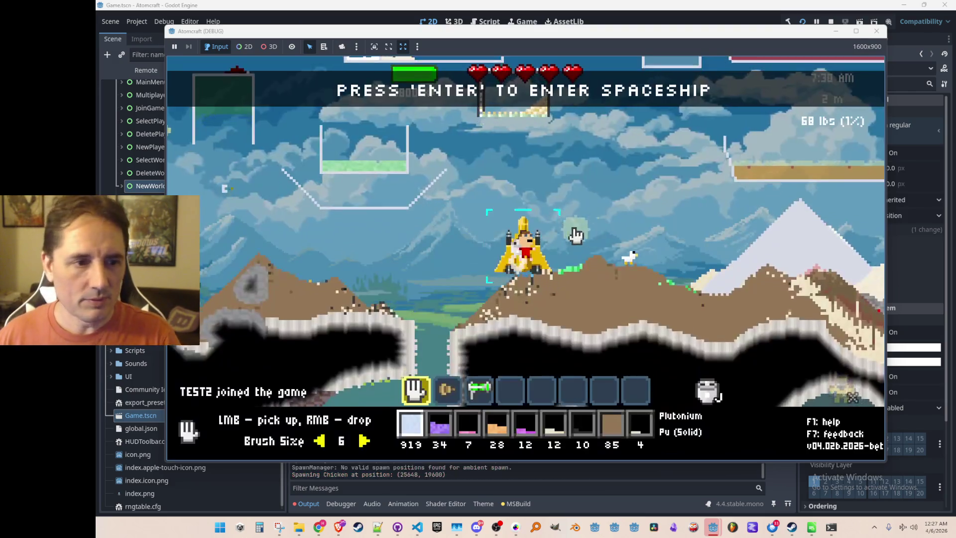
Step the player out of the spaceship and open the inventory materials window.
key(a)
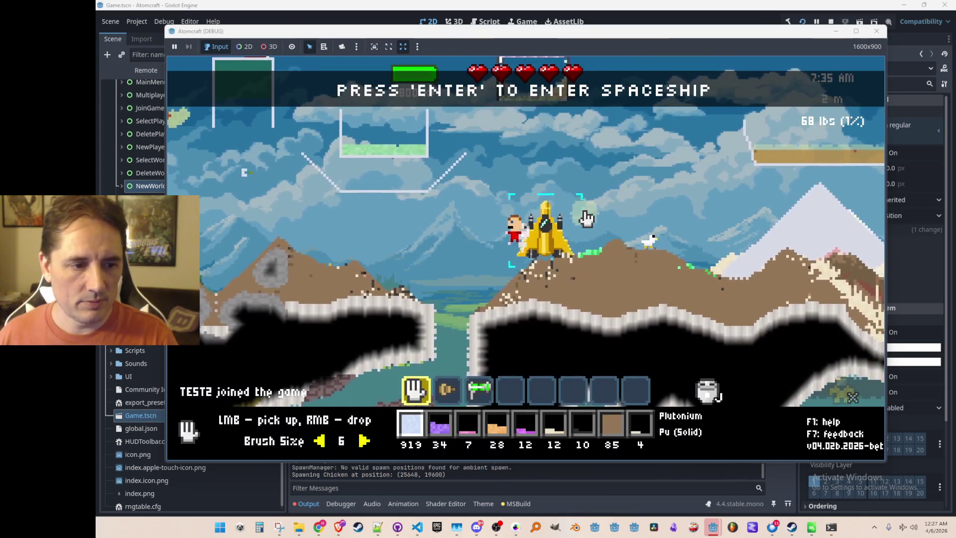
key(i)
key(3)
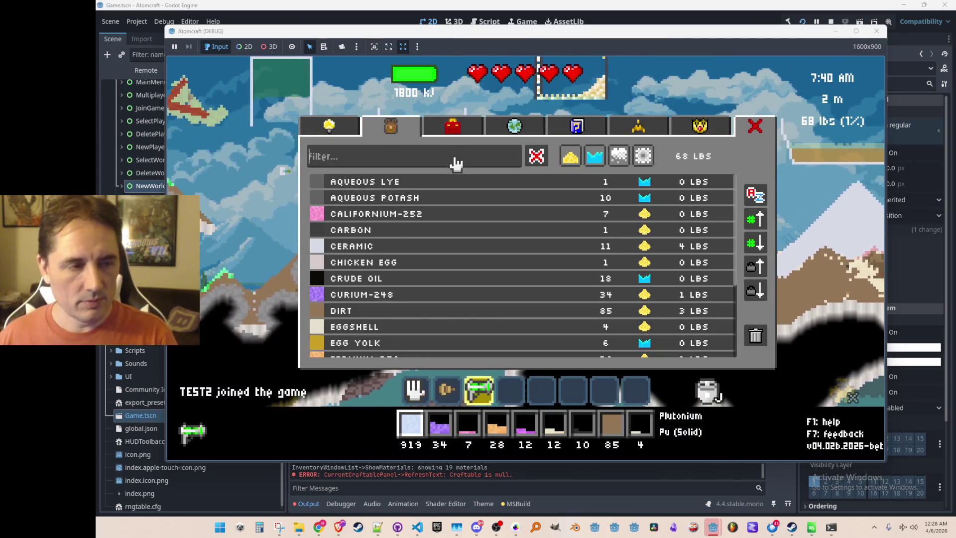
key(2)
Test the material filter with 'asdasdwe', 'carbon', 'pro', 'pl' and '54', clearing each.
click(456, 164)
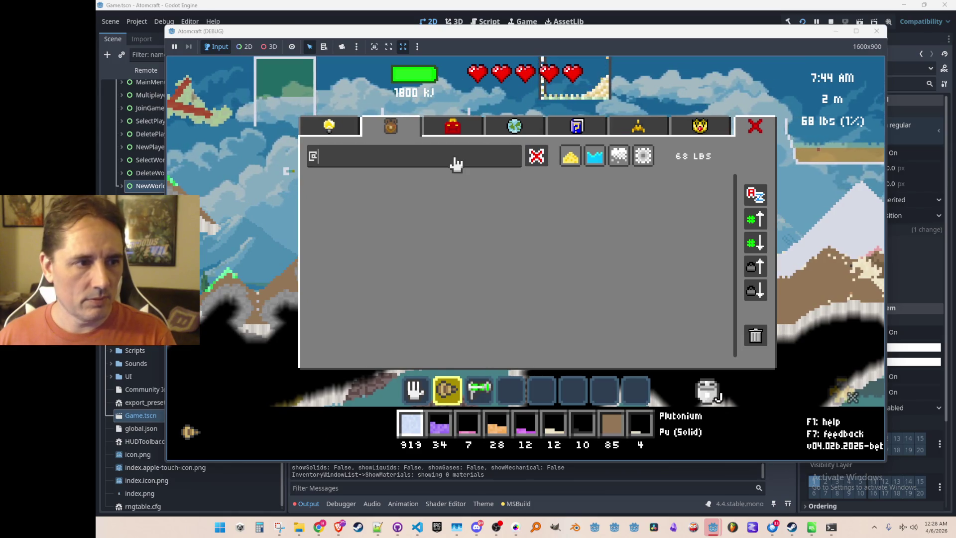
text(asdasdwe)
key(BackSpace)
key(BackSpace)
key(BackSpace)
text(carbon)
key(BackSpace)
key(BackSpace)
key(BackSpace)
text(pro)
key(BackSpace)
key(BackSpace)
key(BackSpace)
text(pl)
key(BackSpace)
key(BackSpace)
text(54)
key(BackSpace)
key(BackSpace)
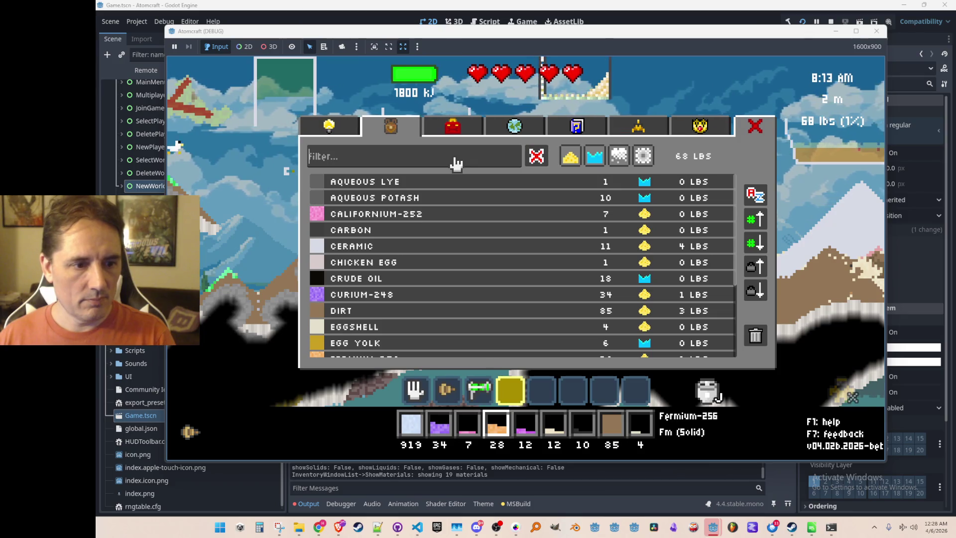
Close the inventory, select the proton gun slot, stop the game and save the Game scene.
key(Escape)
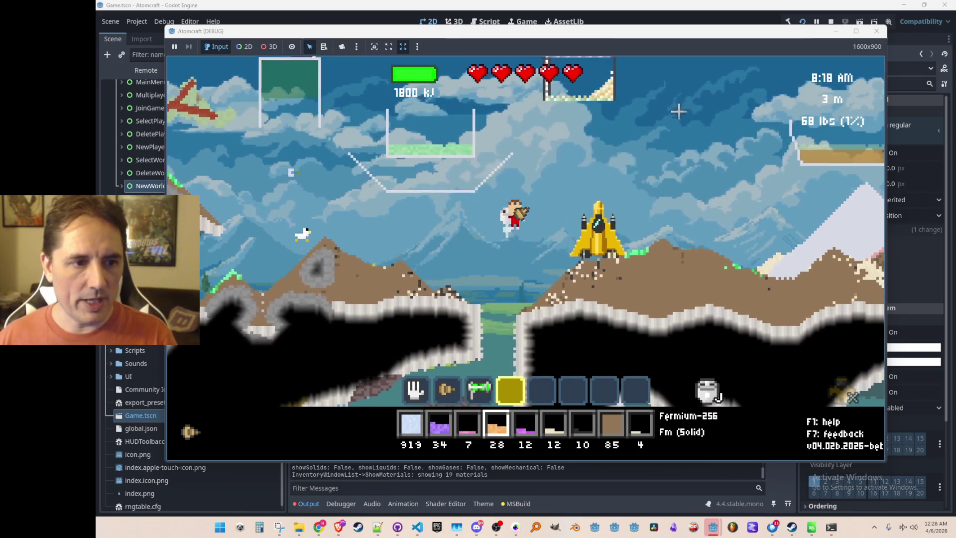
key(3)
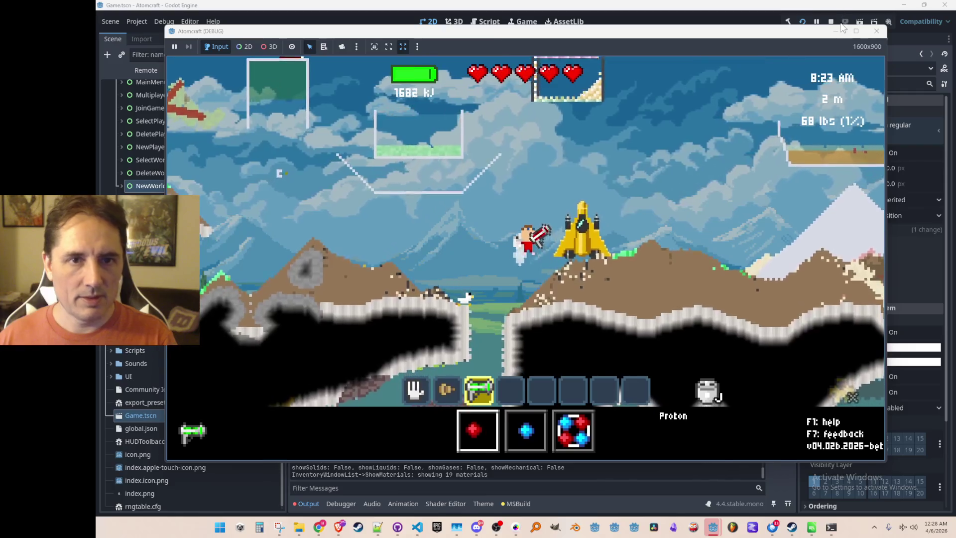
click(831, 21)
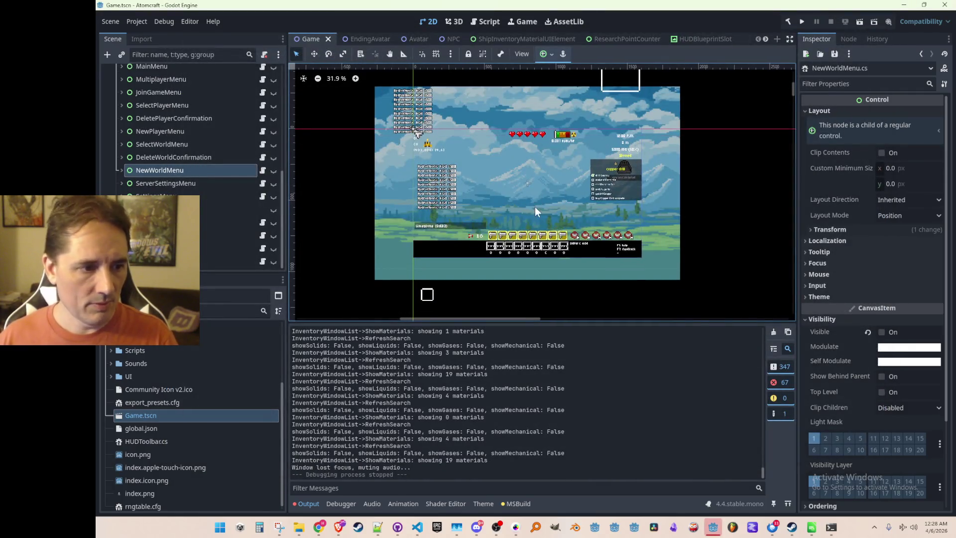
key(ctrl+s)
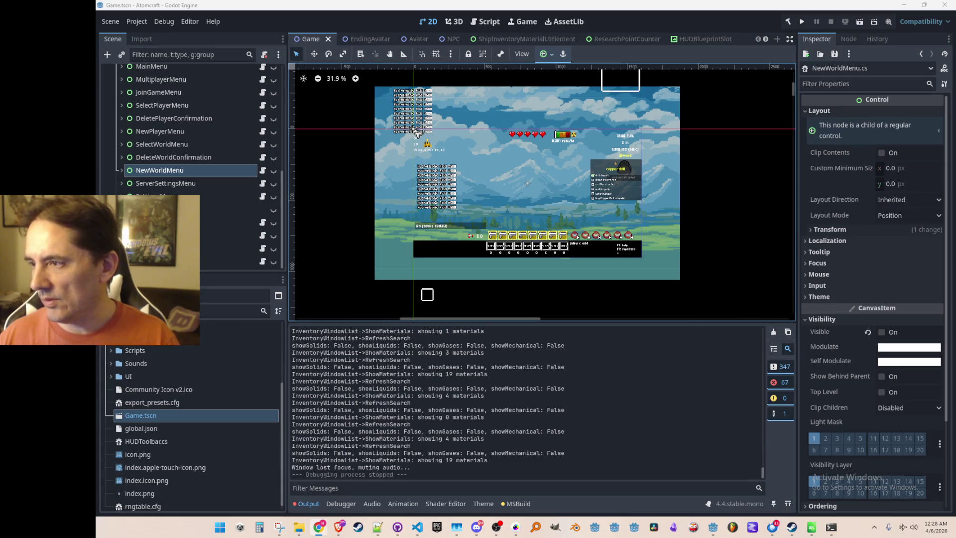
Bring up GitHub Desktop and view the SanitizedLineEdit.cs diff of _disallowedChars.
scroll(536, 168, down, 2)
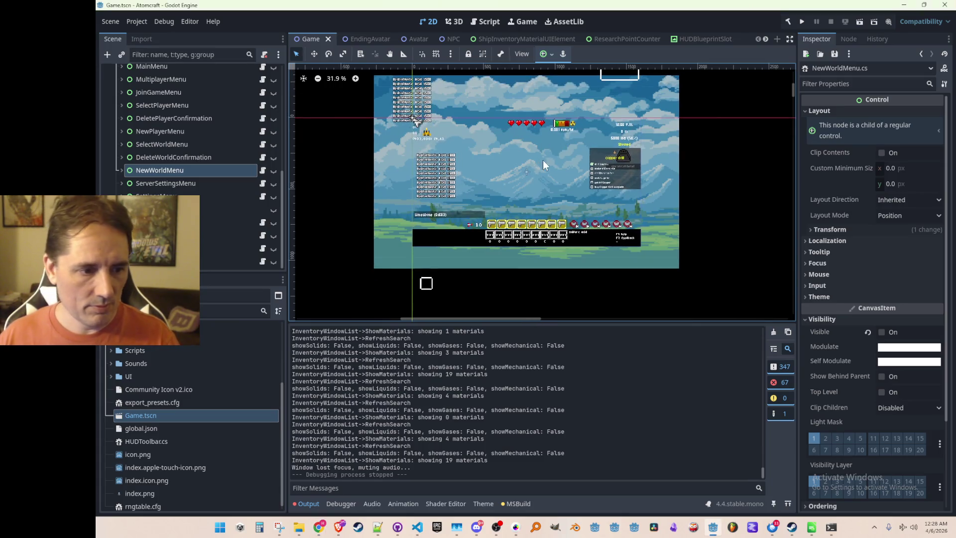
click(398, 528)
click(486, 284)
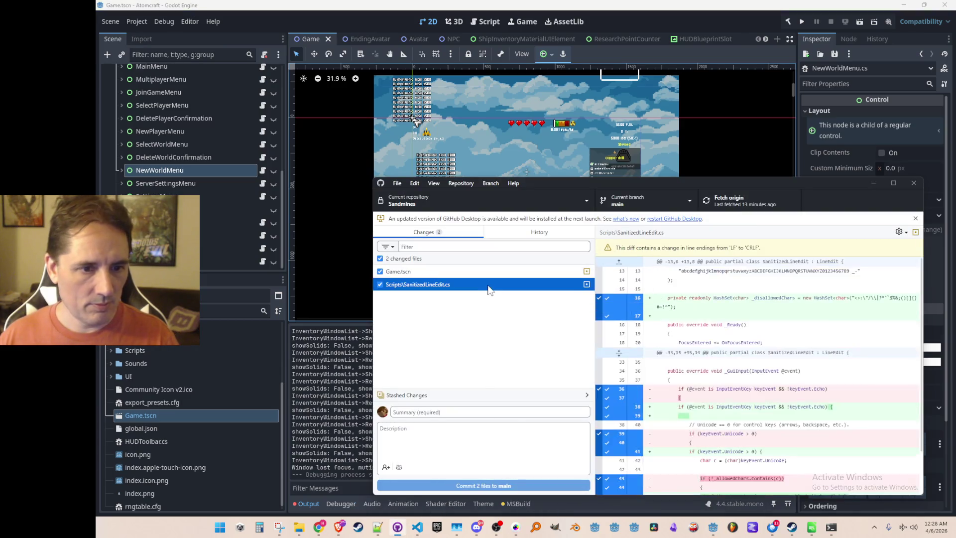
Commit both files to main with the summary 'invert way that sanitized line edits work…'.
click(511, 414)
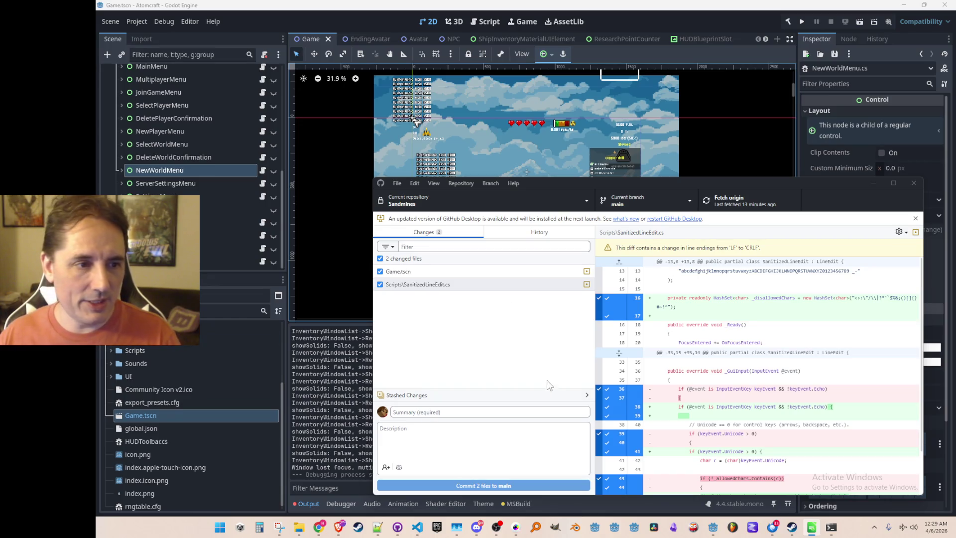
click(502, 411)
text(inver)
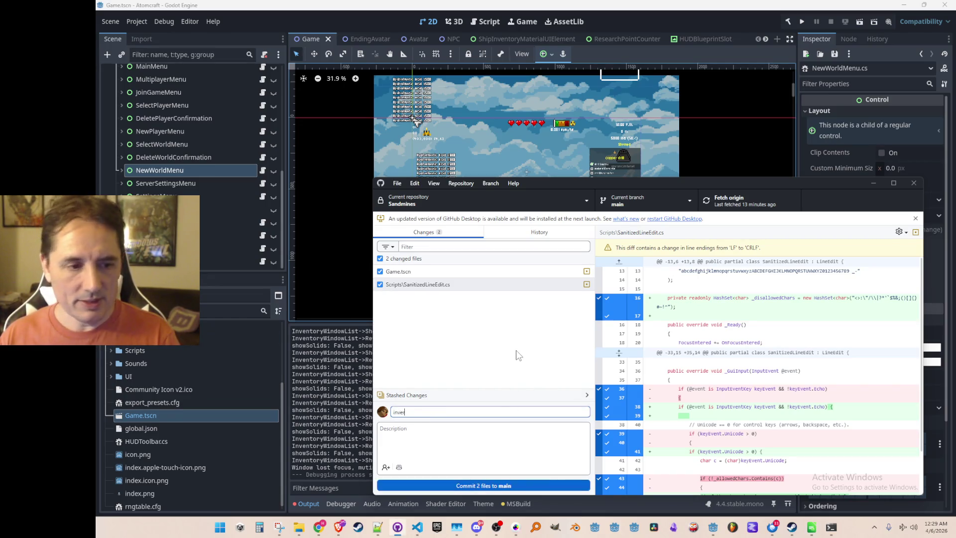
text(t way that s)
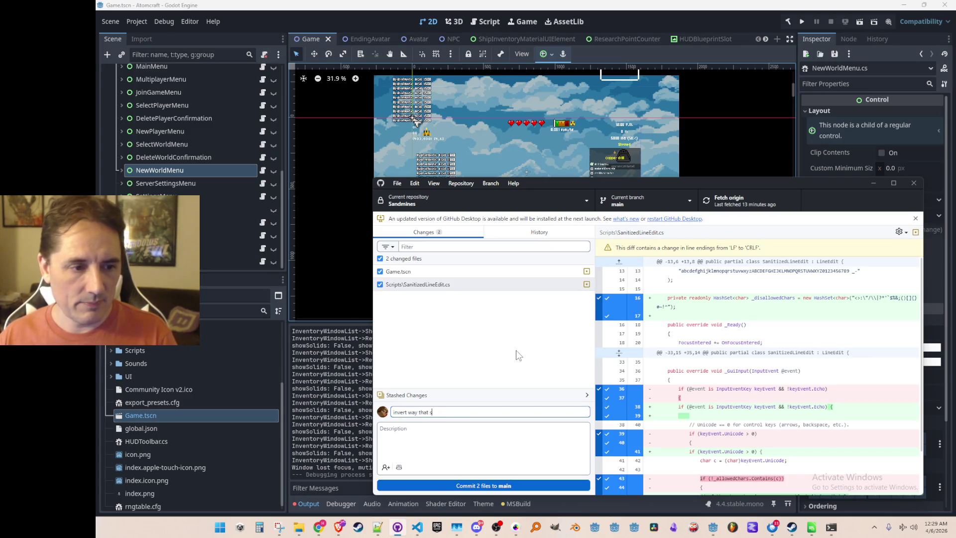
text(ts work, to)
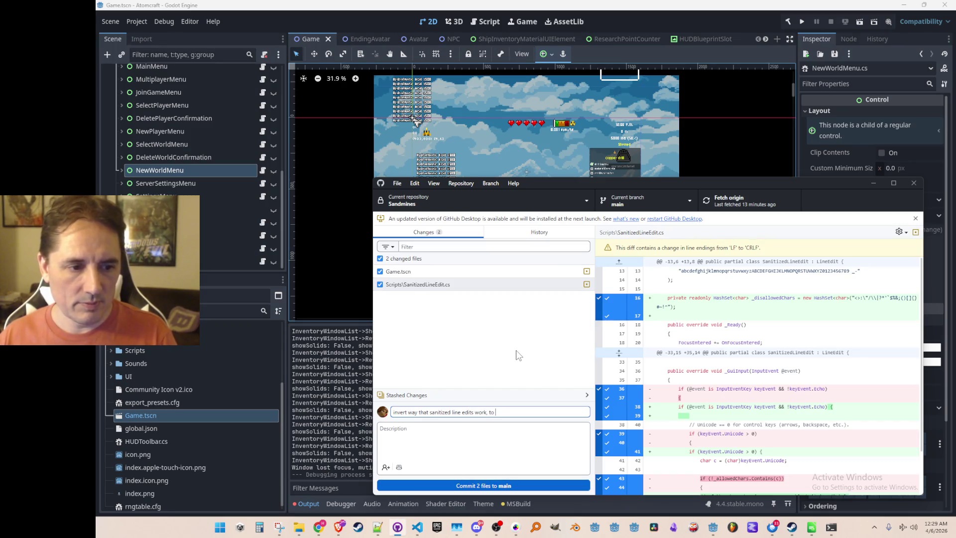
text(better allow other lang)
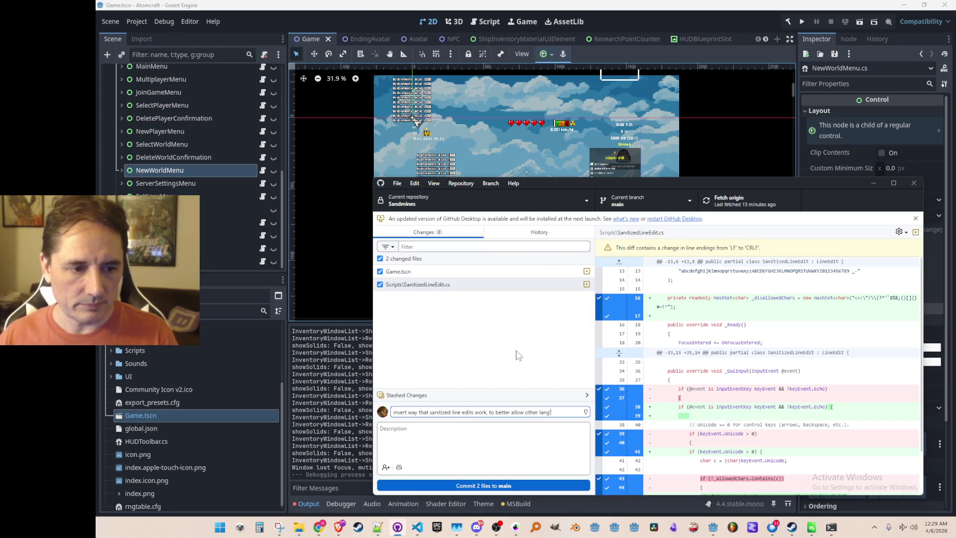
text(er s)
click(551, 484)
Push the new commit to origin and return to the Godot editor.
click(745, 201)
drag(736, 185, 724, 181)
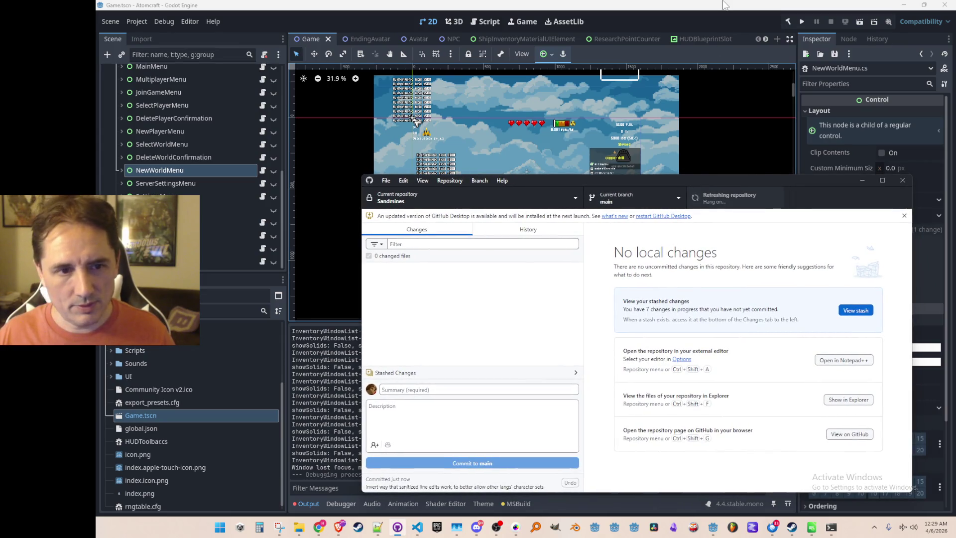
click(706, 13)
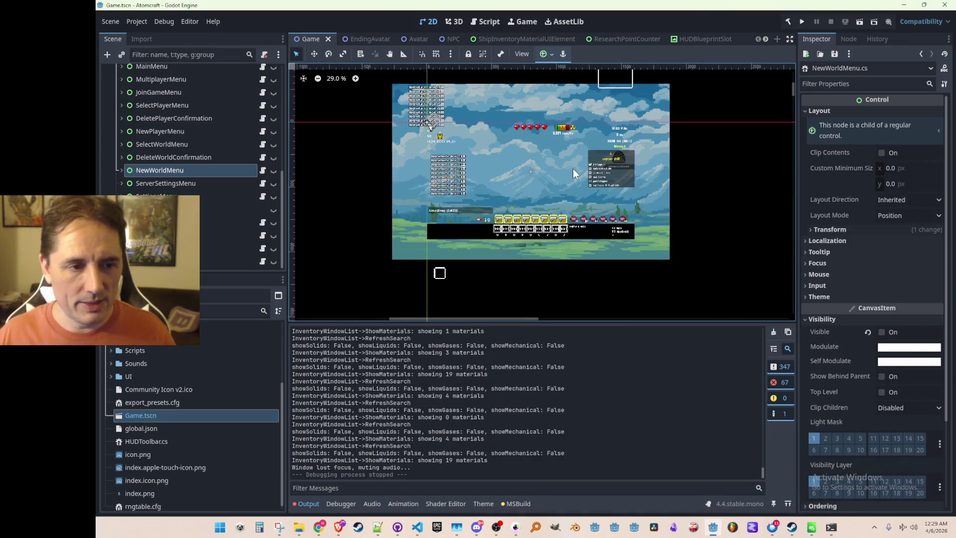
Return to VS Code and place the cursor in SanitizedLineEdit.cs's OnFocusExited method.
drag(572, 168, 575, 181)
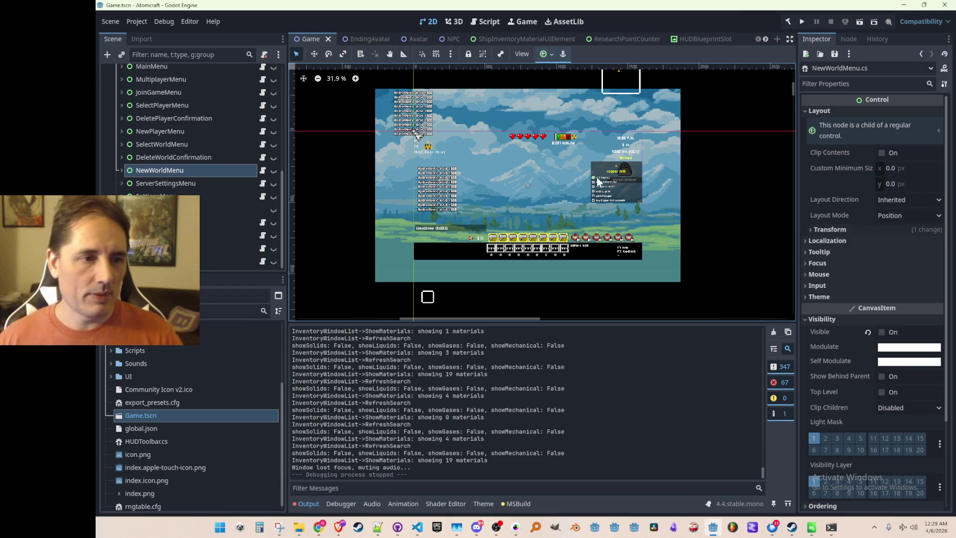
click(417, 528)
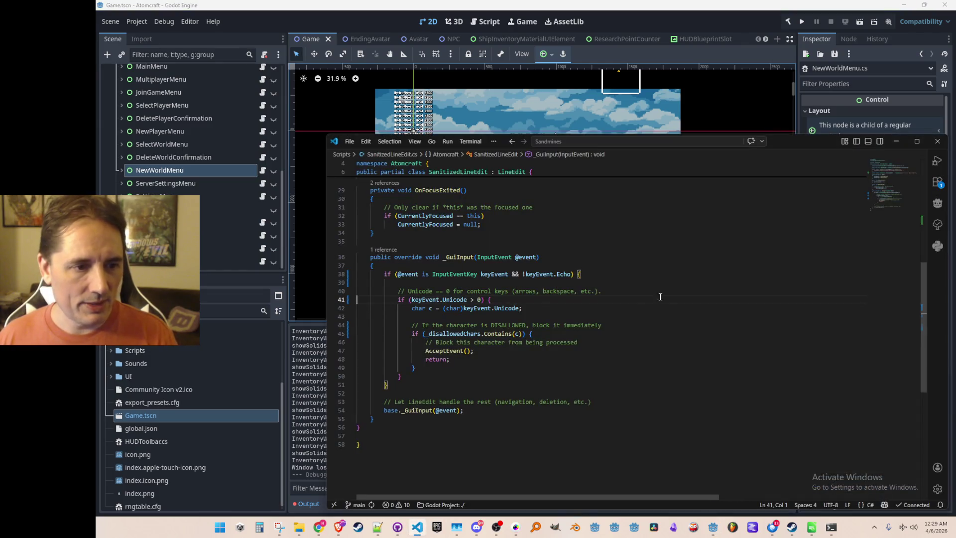
click(742, 229)
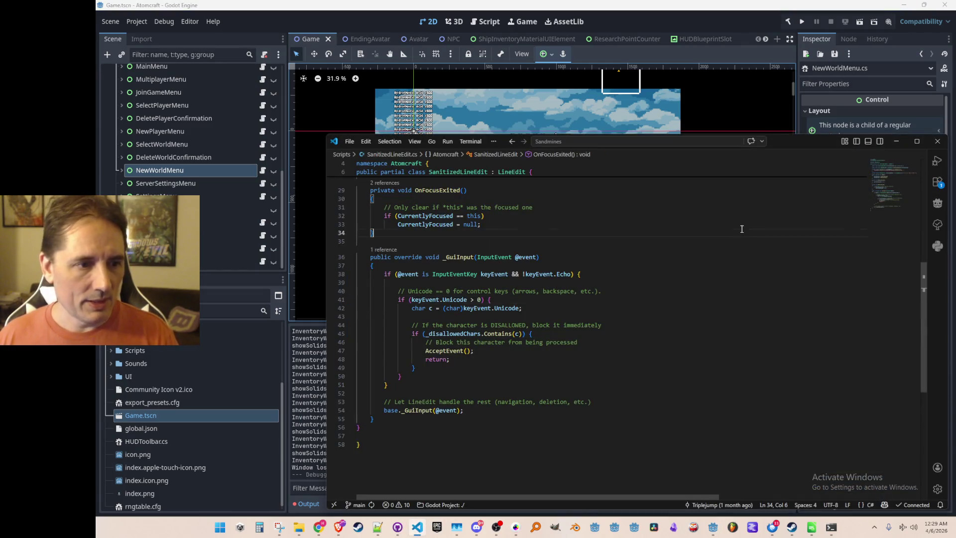
Open InventoryWindow.cs through the Ctrl+P search for 'Inventory'.
key(ctrl+p)
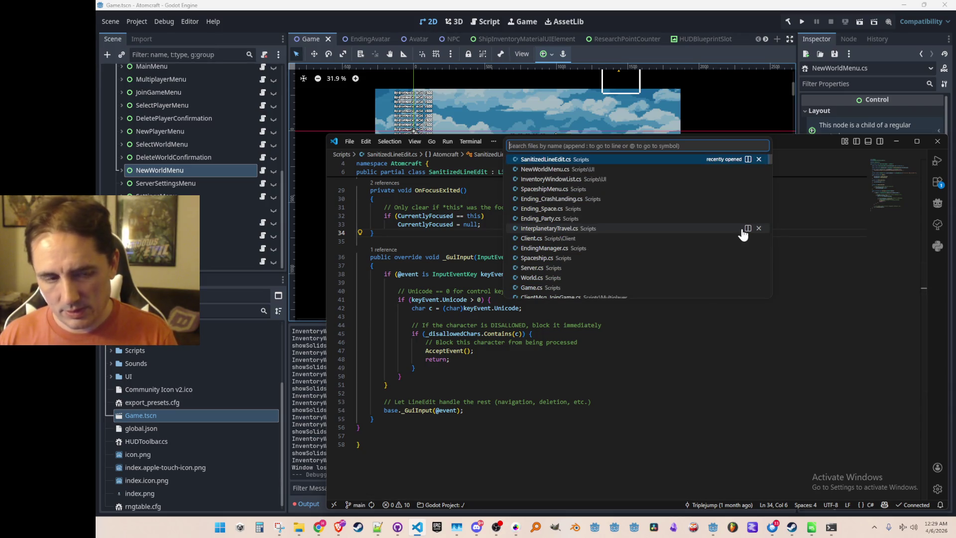
text(Inventory)
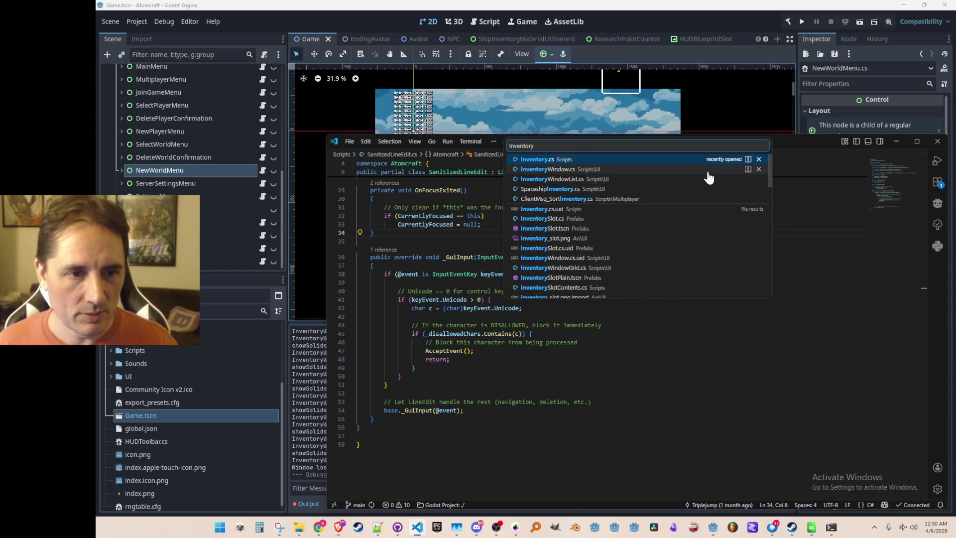
click(710, 170)
scroll(687, 239, down, 10)
scroll(682, 375, up, 10)
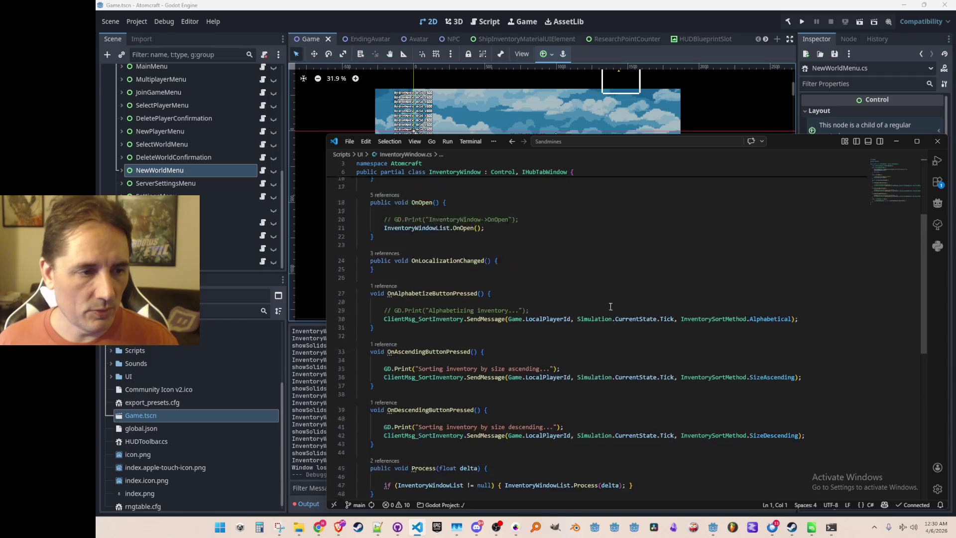
Jump to the InventoryWindowList definition and read through its field declarations.
right_click(448, 238)
click(497, 215)
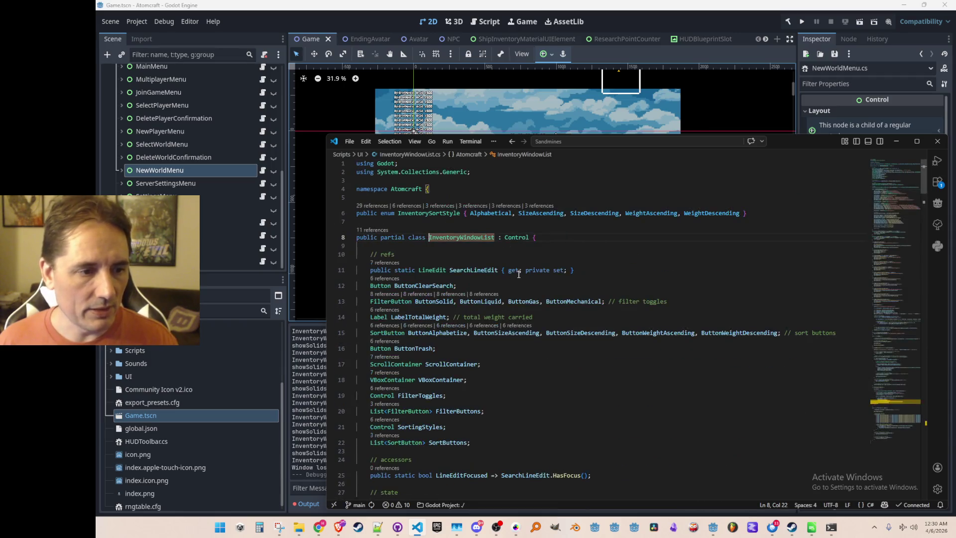
scroll(536, 319, down, 2)
click(585, 360)
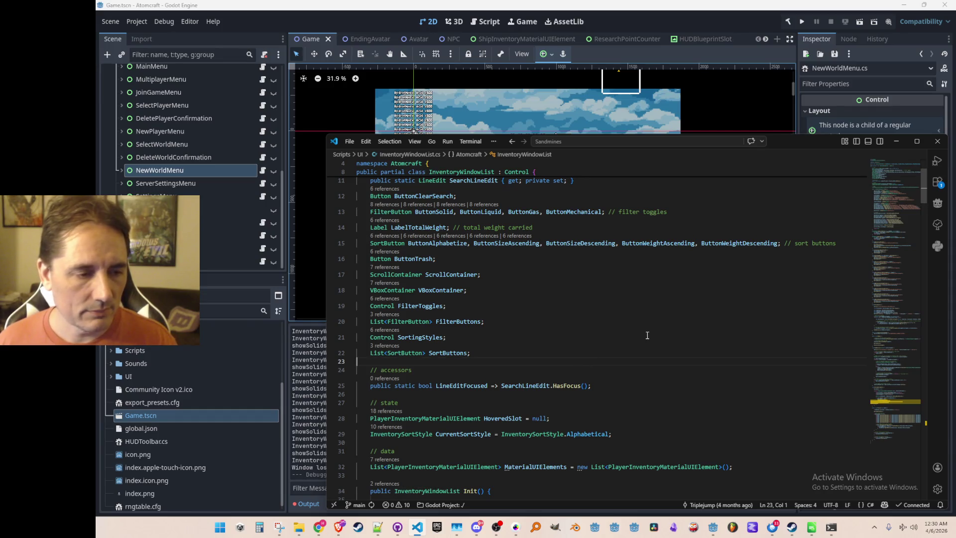
scroll(652, 326, down, 1)
scroll(657, 330, up, 1)
scroll(681, 325, down, 4)
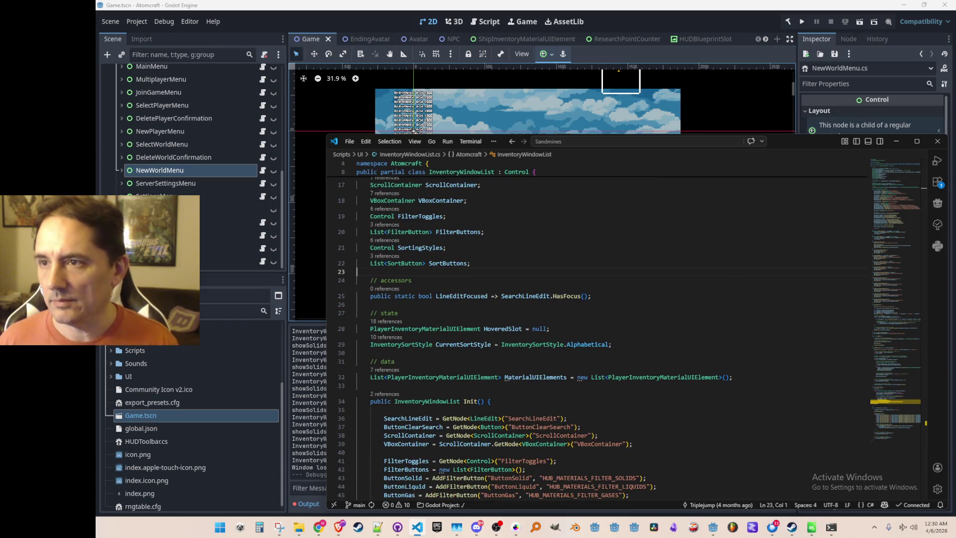
key(alt+Tab)
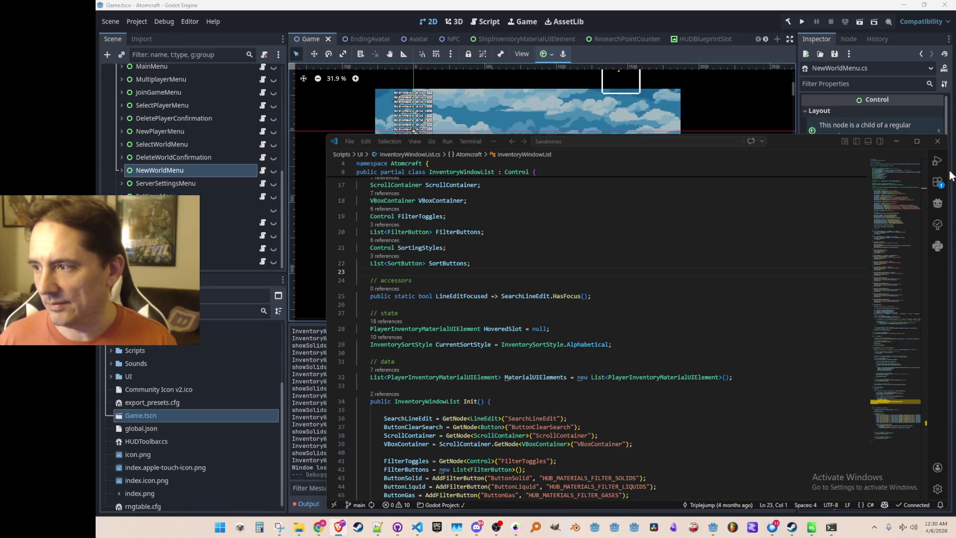
click(529, 270)
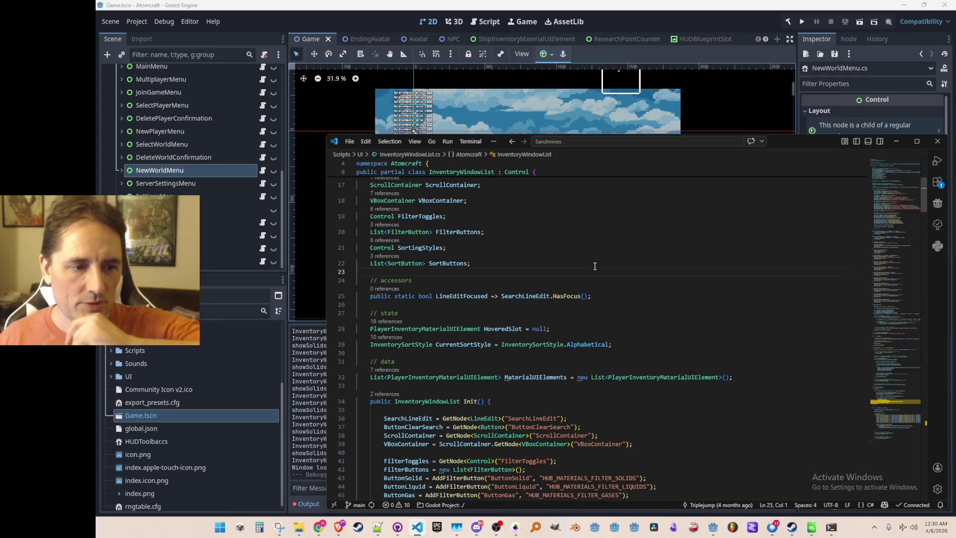
Scroll to RefreshSearch and open the FilterMaterialTypeId definition in Utils.cs with F12.
scroll(698, 290, down, 15)
scroll(697, 289, down, 16)
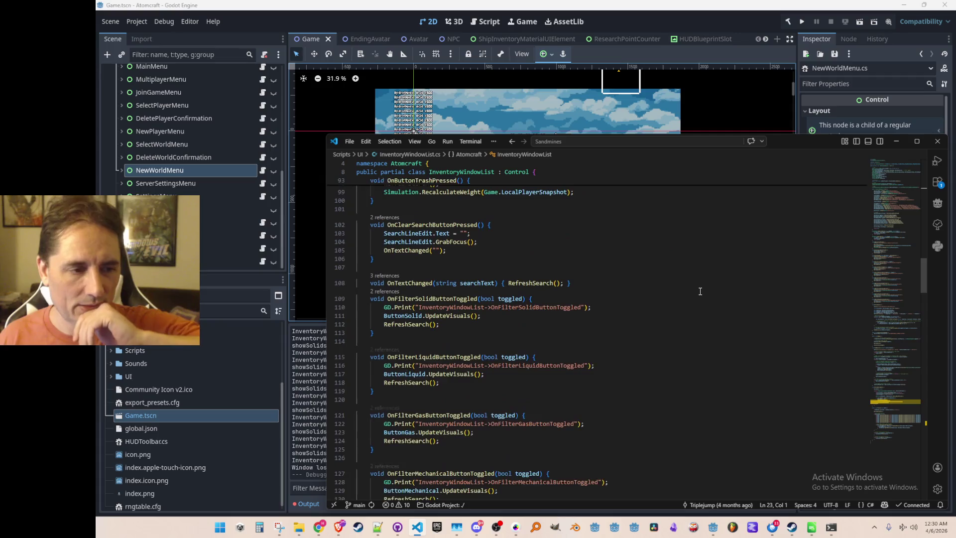
scroll(707, 303, down, 3)
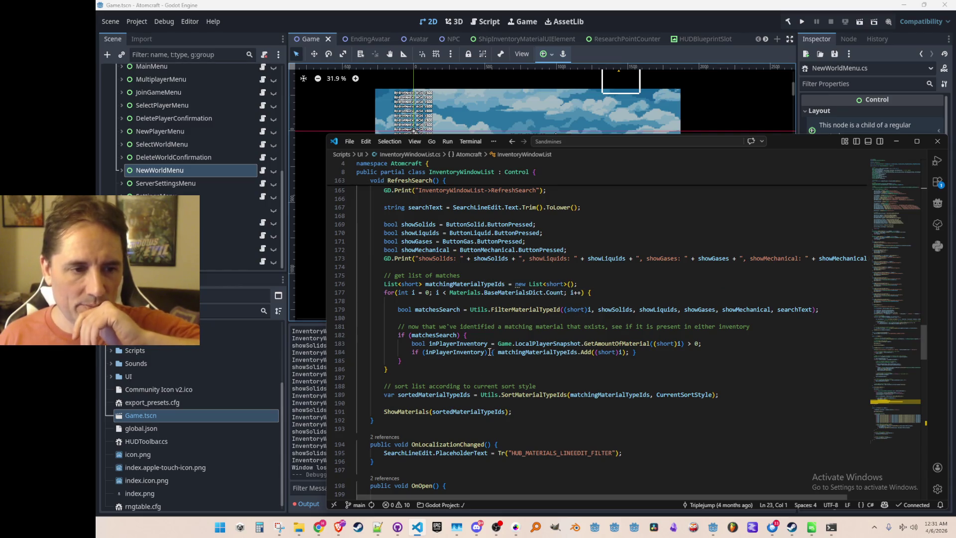
scroll(483, 341, down, 1)
click(514, 296)
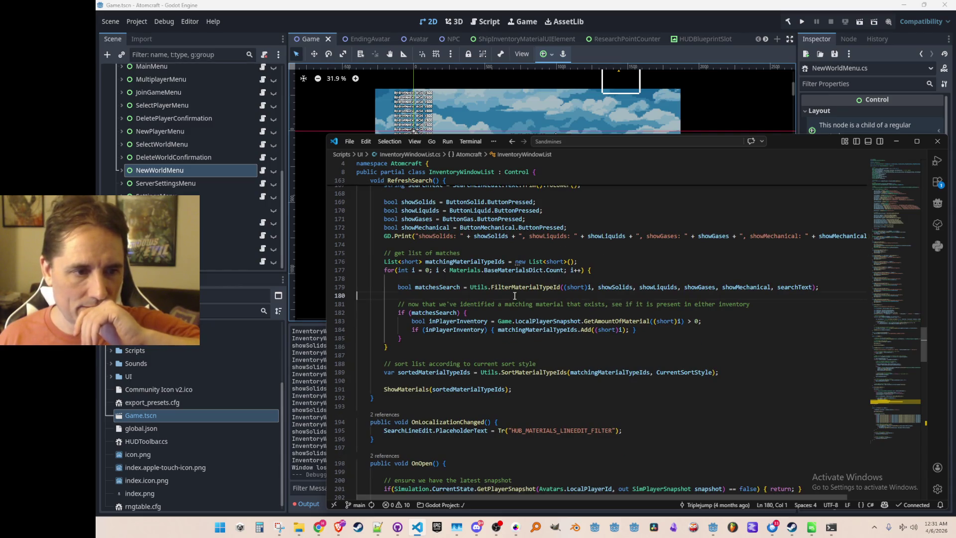
click(512, 287)
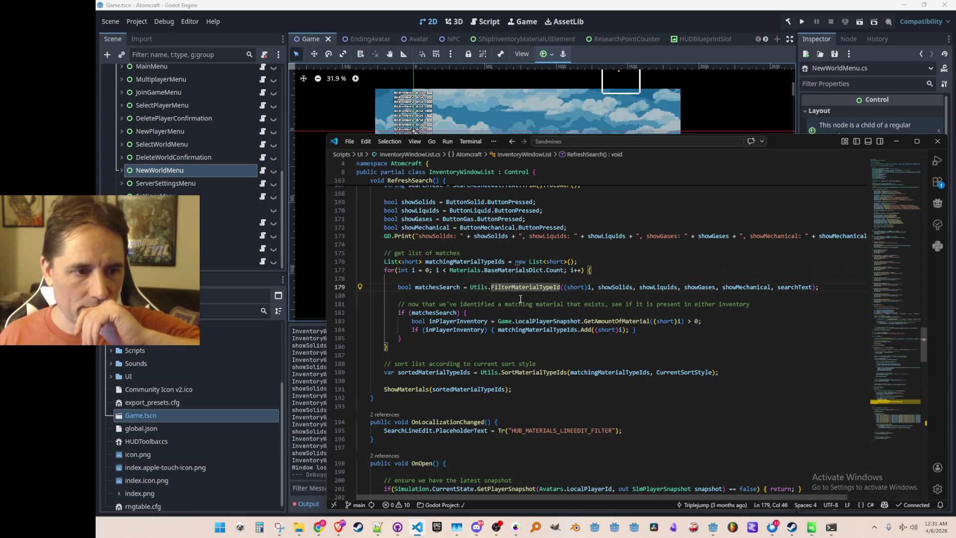
scroll(536, 292, up, 1)
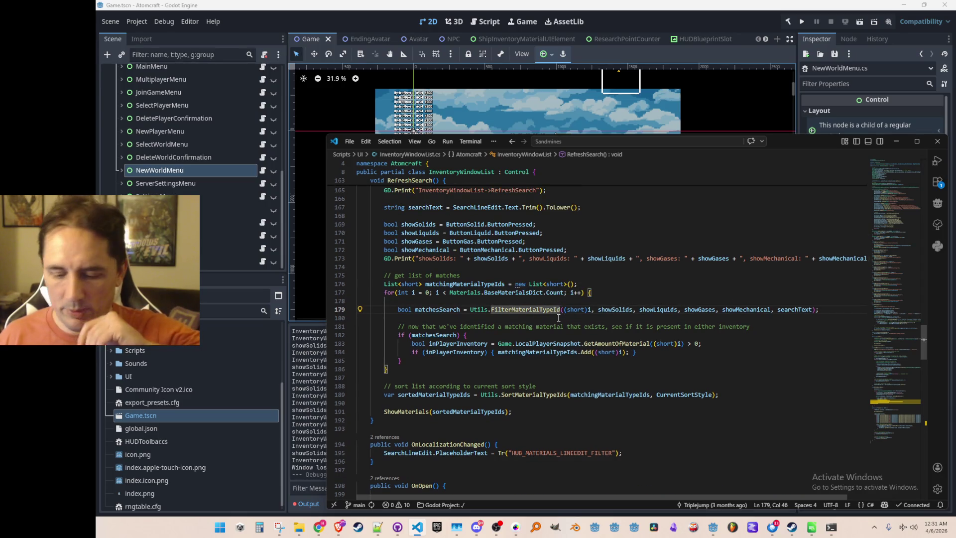
key(F12)
Inspect the searchText and matchesName usages, then bring the Godot editor back to front.
scroll(558, 317, down, 4)
key(Down)
key(Down)
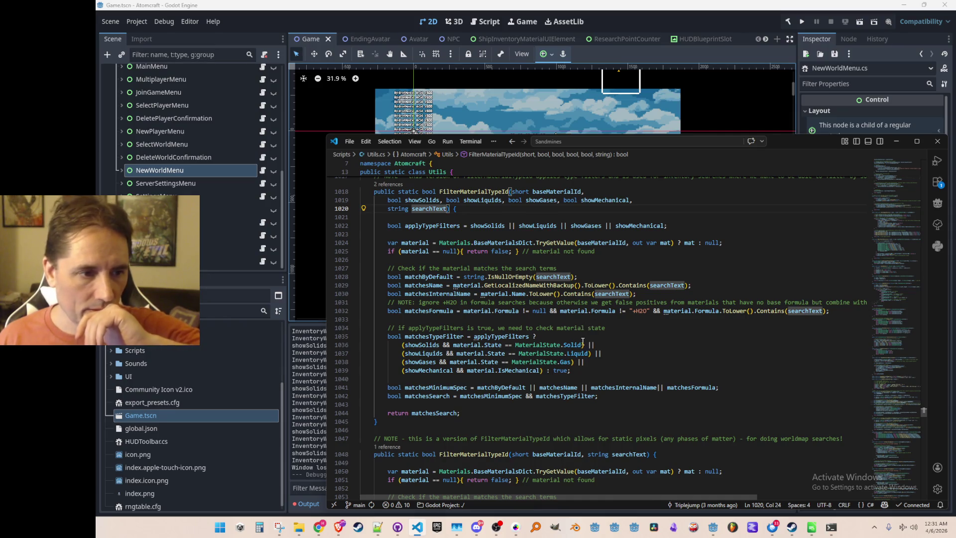
scroll(622, 341, up, 1)
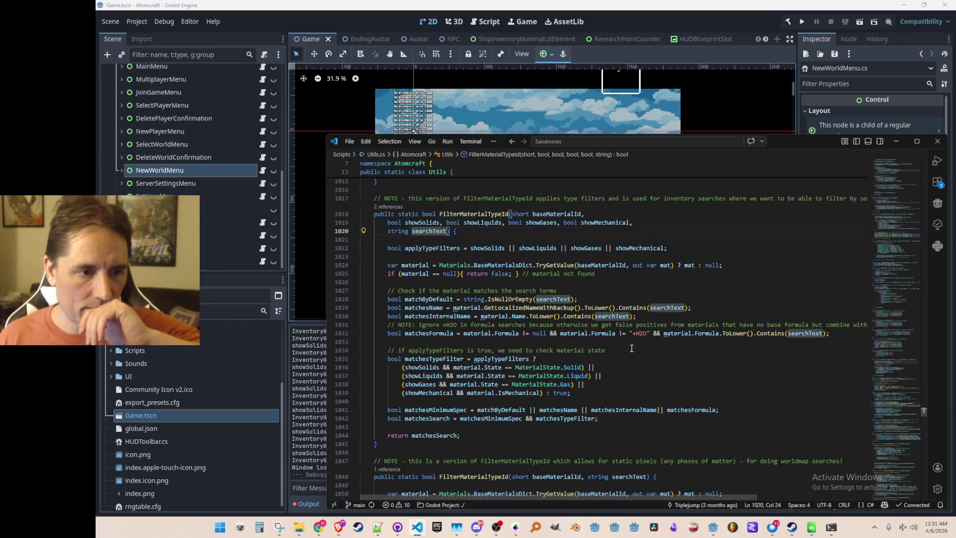
click(429, 307)
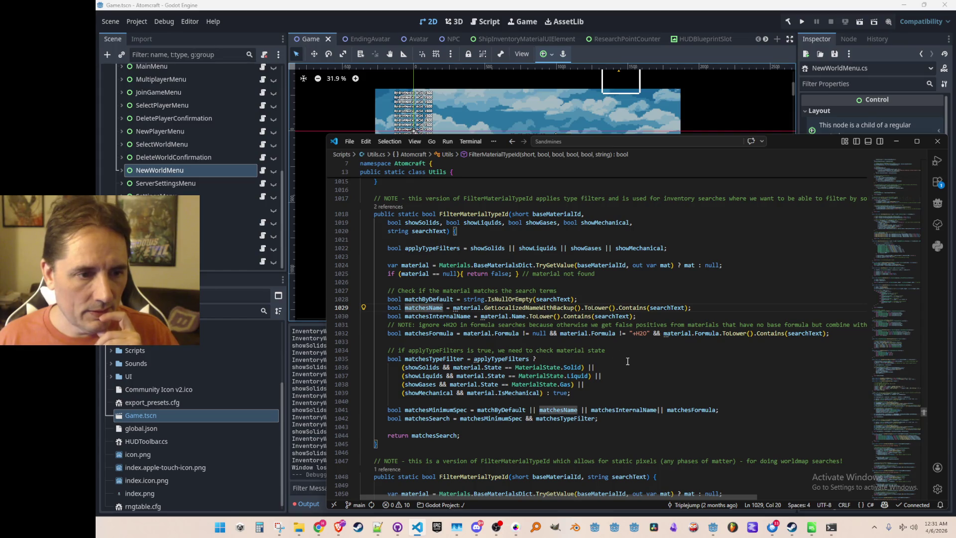
click(458, 285)
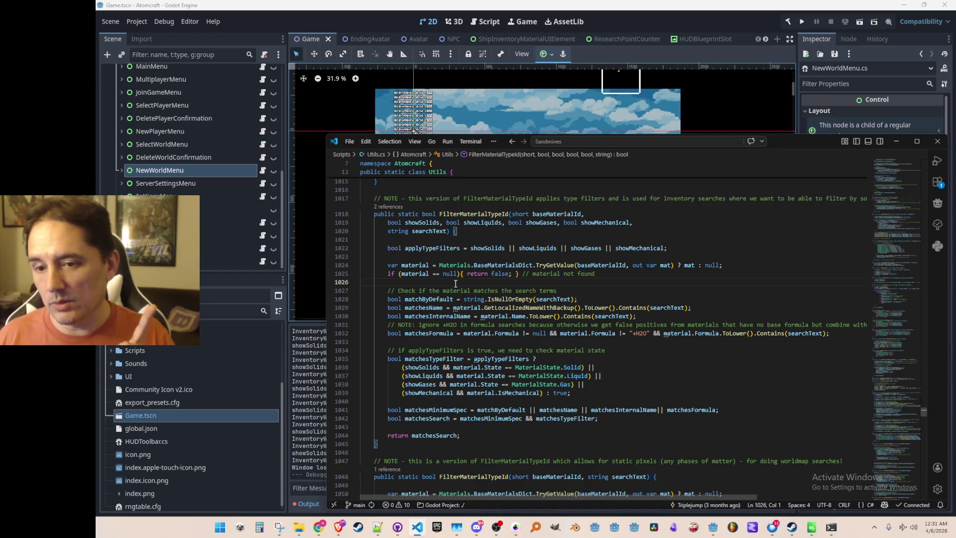
click(681, 30)
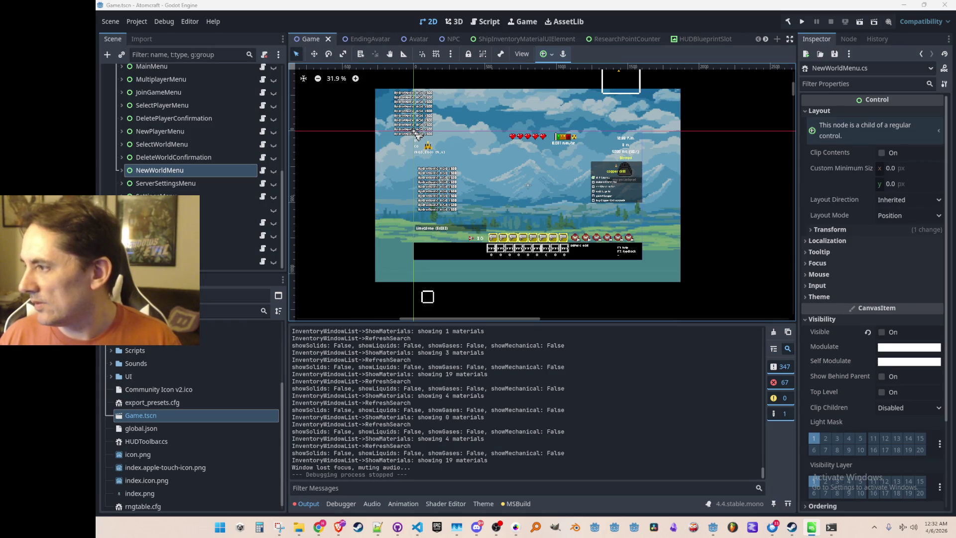
Export the Windows Desktop build into the Steam content folder and bring up the steamcmd terminal.
drag(578, 207, 575, 200)
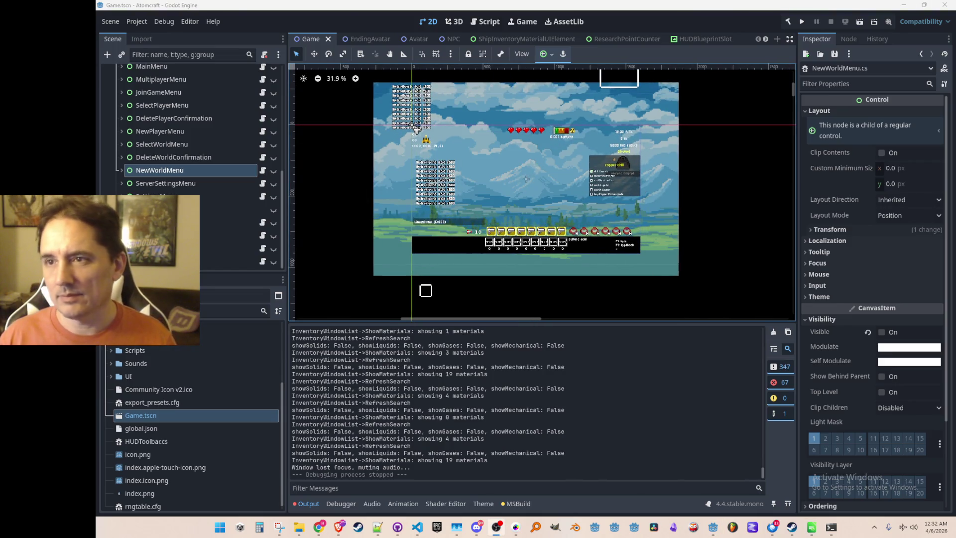
drag(610, 181, 607, 186)
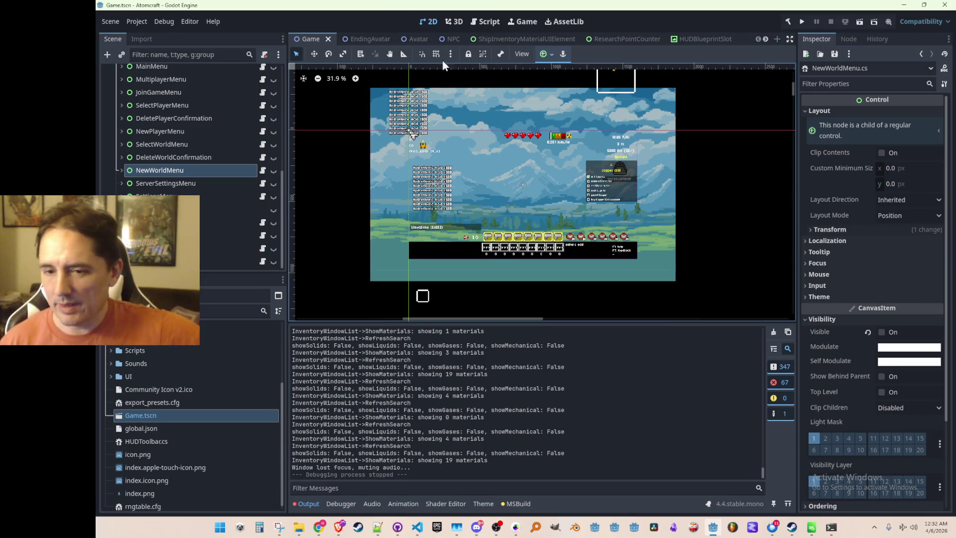
click(417, 527)
key(ctrl+p)
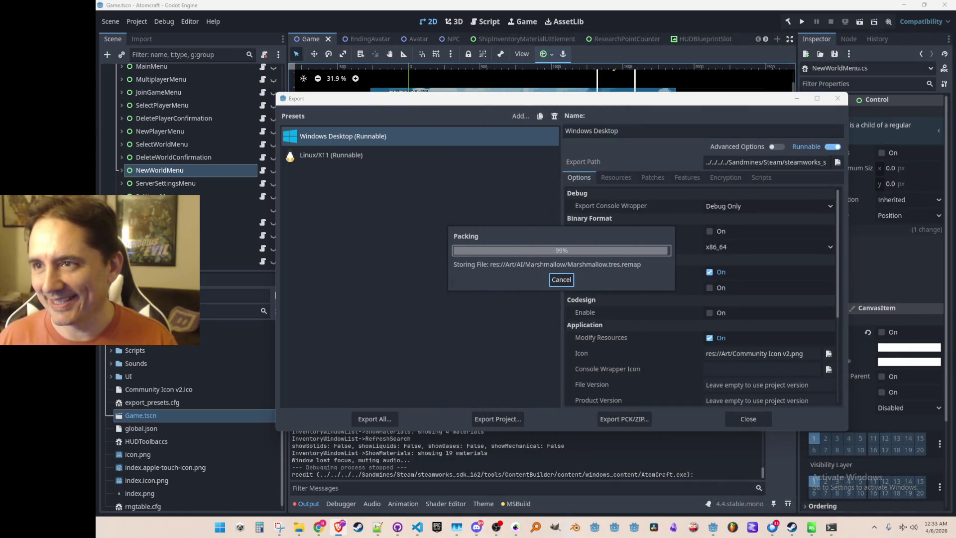
click(726, 419)
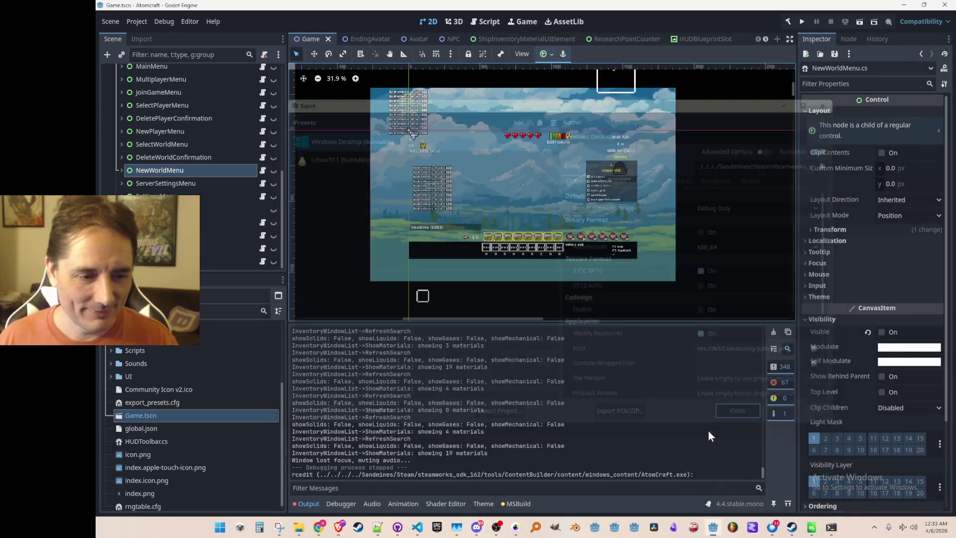
click(831, 527)
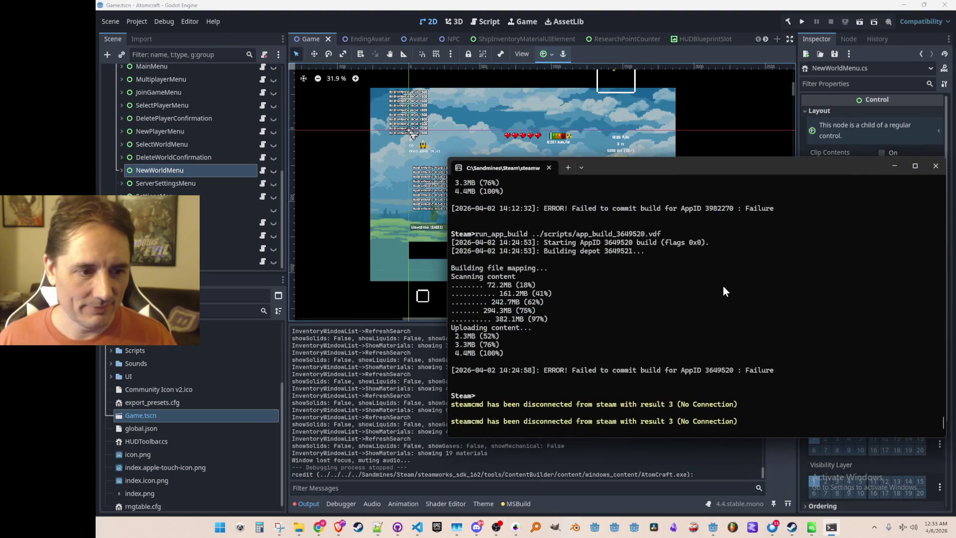
Get a fresh Steam> prompt in steamcmd, then switch over to Chrome.
key(Return)
drag(706, 164, 705, 167)
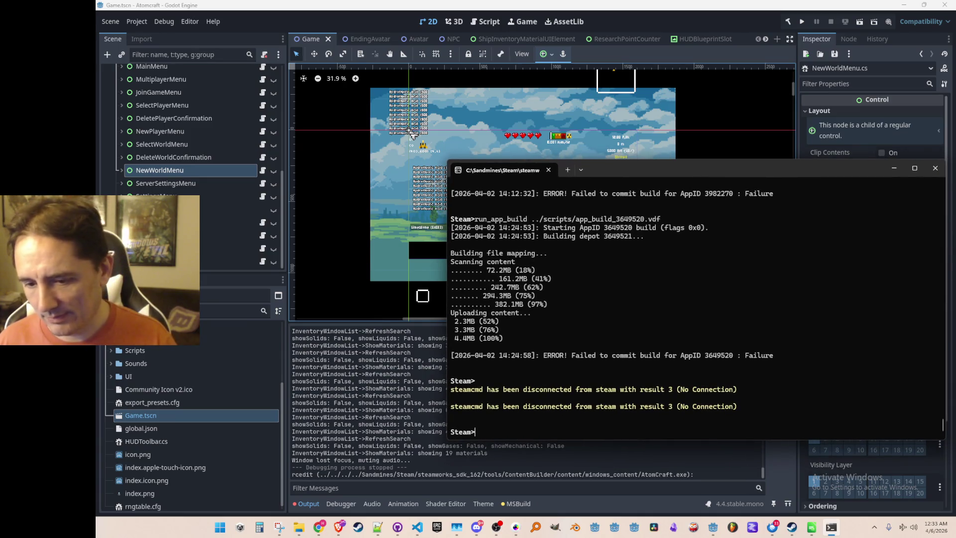
key(alt+Tab)
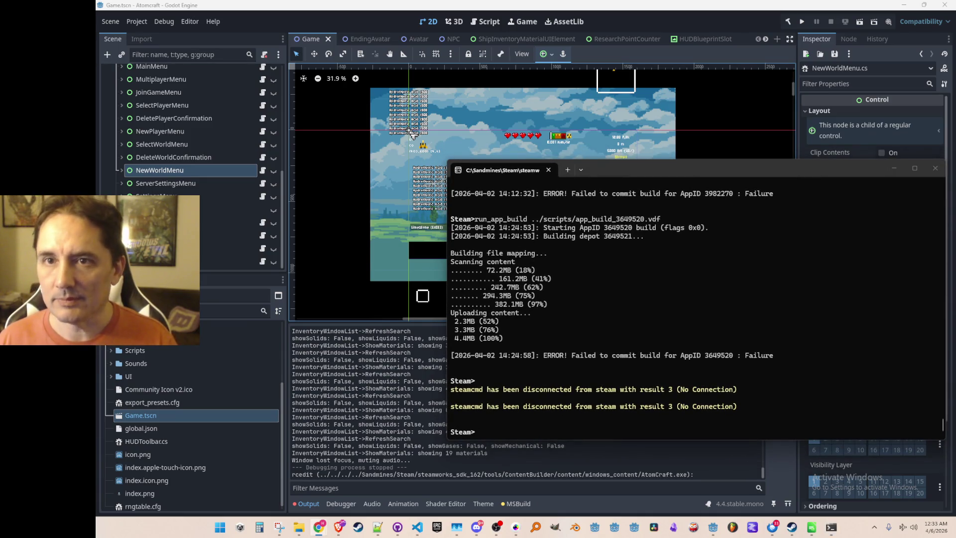
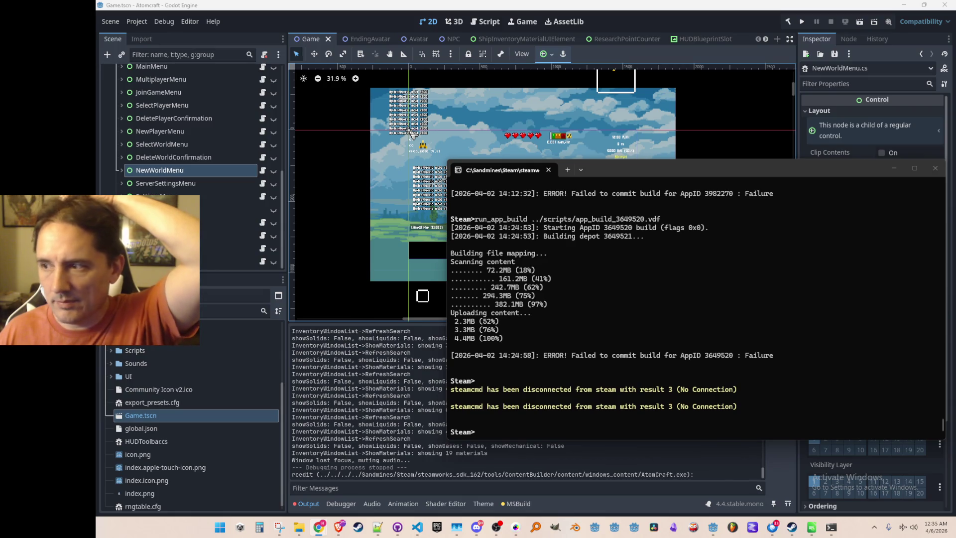
Rerun the earlier run_app_build ../scripts/app_build_3982270.vdf command at the steamcmd Steam> prompt.
scroll(563, 310, up, 5)
scroll(561, 319, up, 5)
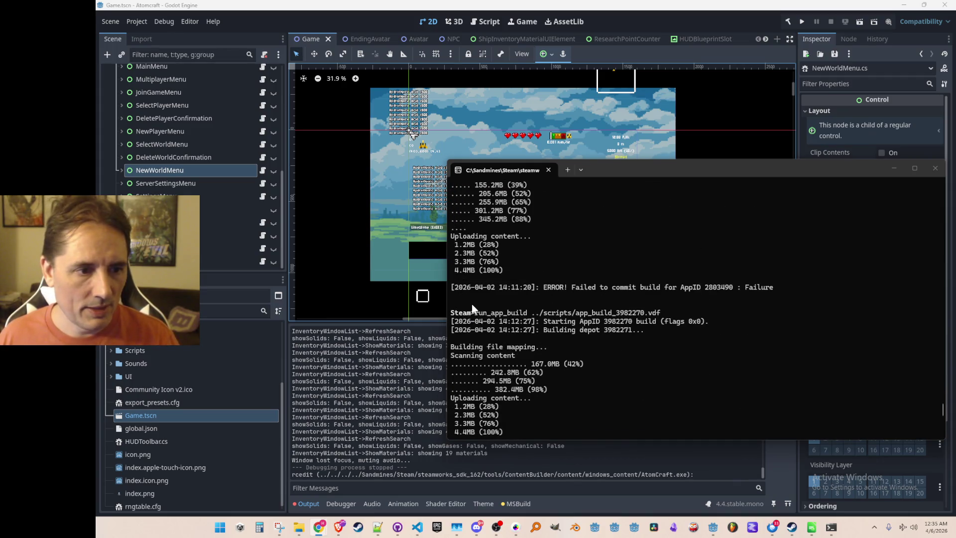
drag(476, 312, 660, 314)
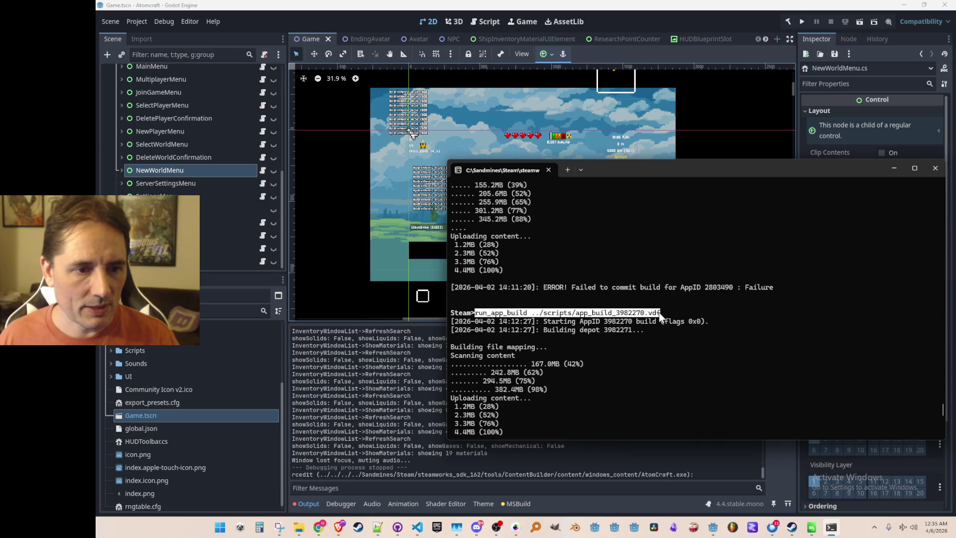
scroll(656, 319, down, 10)
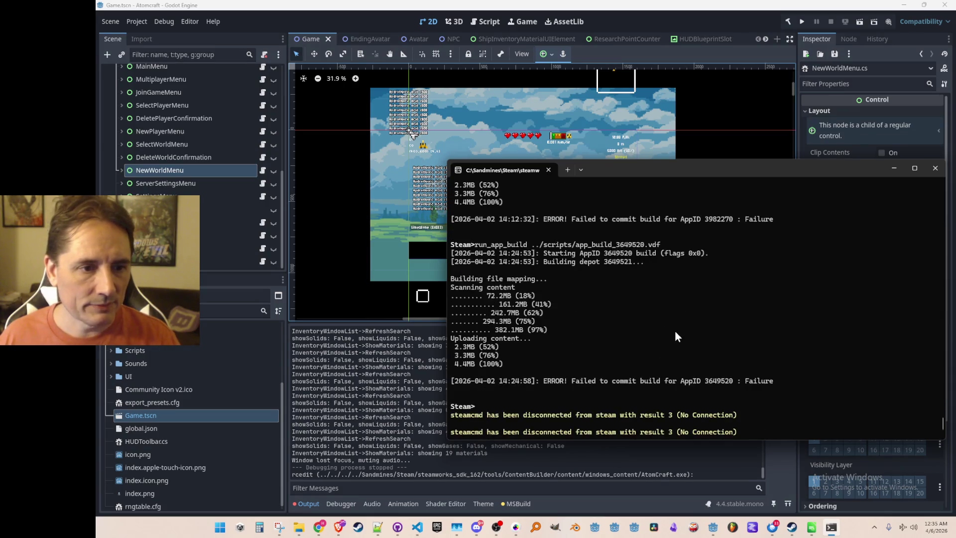
text(run_app_build ../scripts/app_build_3982270.vdf)
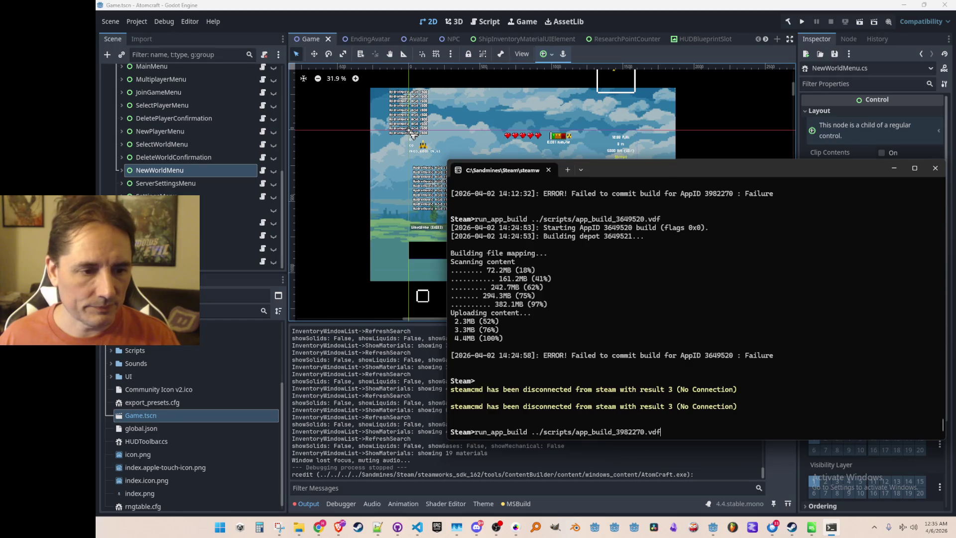
key(Return)
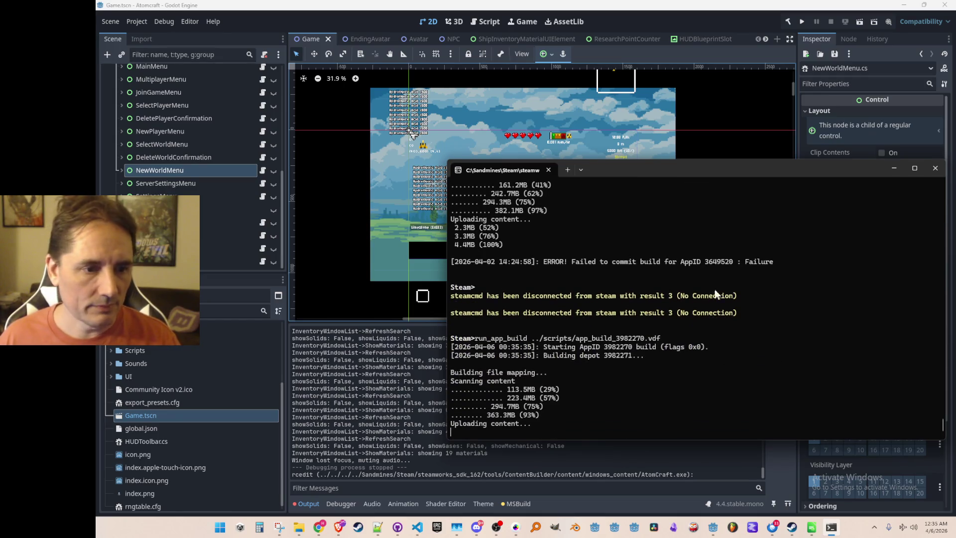
mouse_move(418, 531)
click(418, 503)
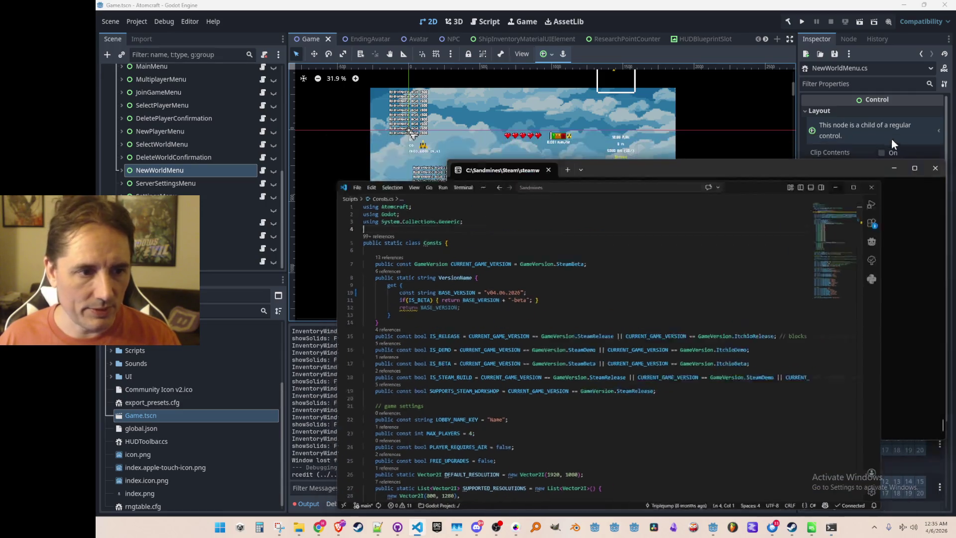
Change line 7 of Consts.cs from GameVersion.SteamBeta to GameVersion.SteamRelease using autocomplete.
click(893, 141)
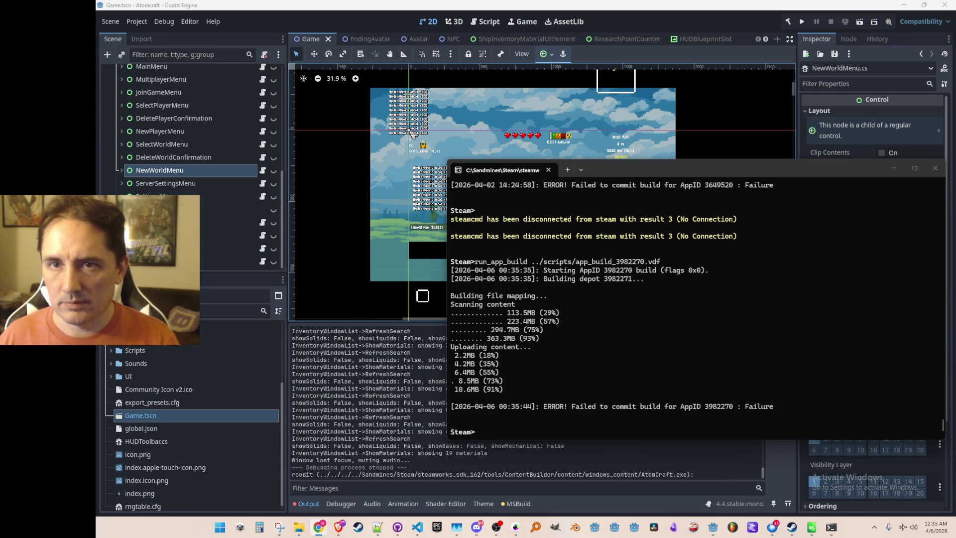
click(685, 23)
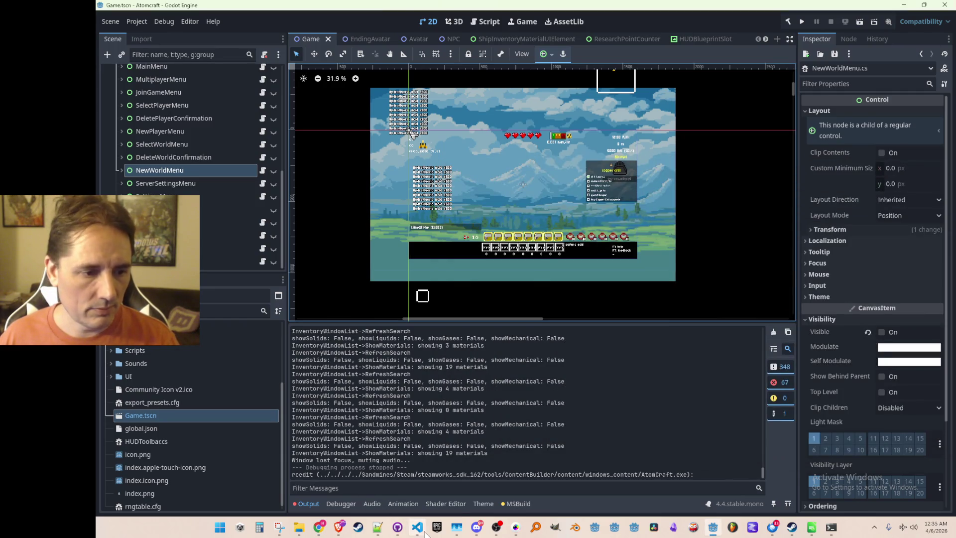
click(417, 526)
double_click(592, 229)
text(Rel)
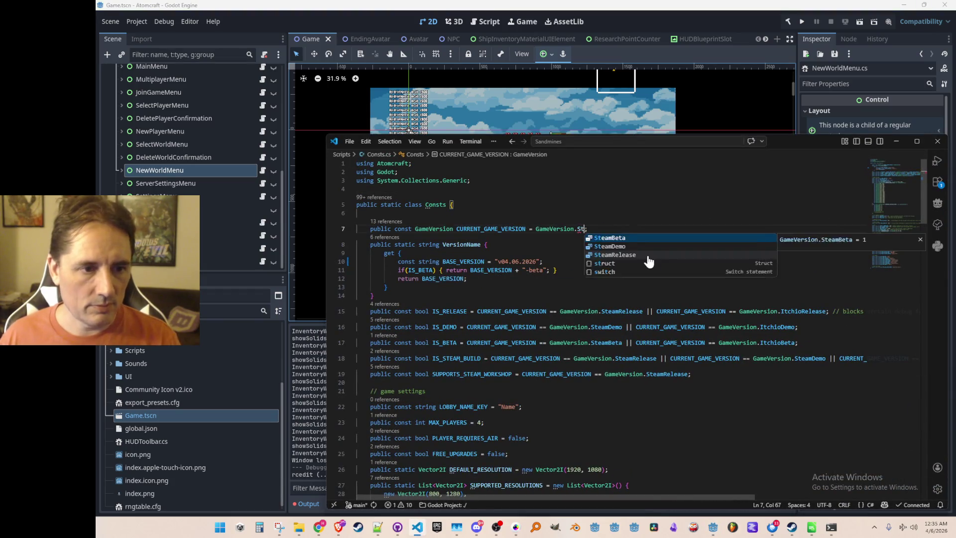
key(Tab)
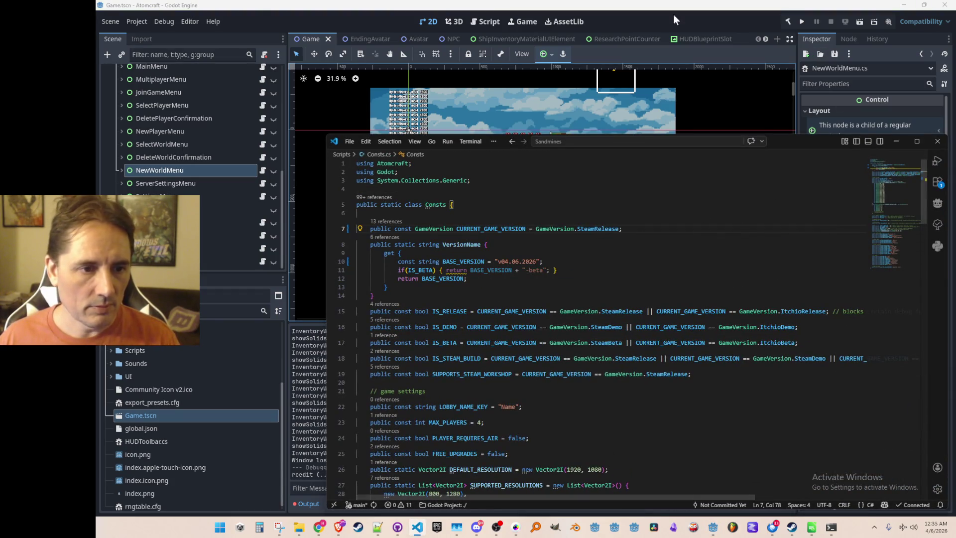
click(137, 19)
Export the Windows Desktop preset twice as AtomCraft.exe, confirming the overwrite each time.
click(137, 20)
click(158, 69)
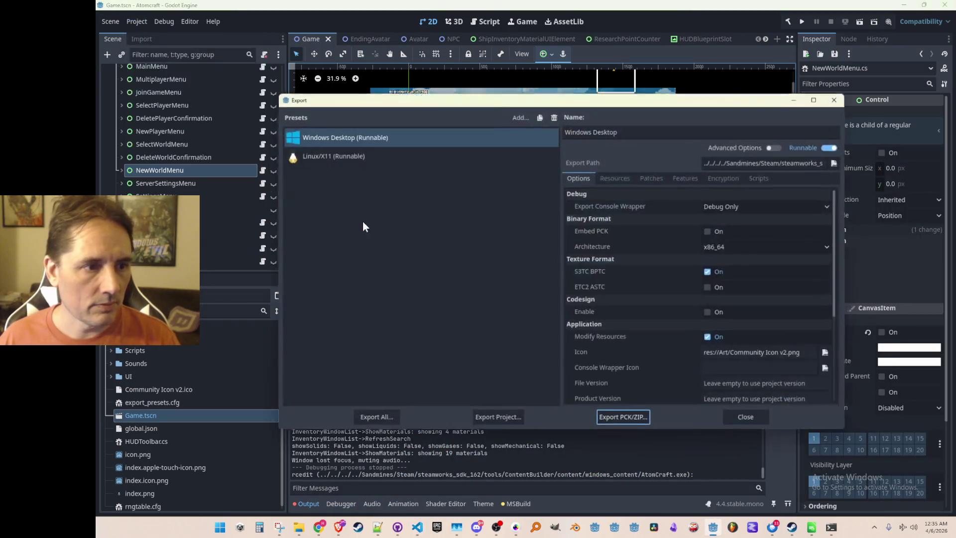
click(488, 417)
click(442, 419)
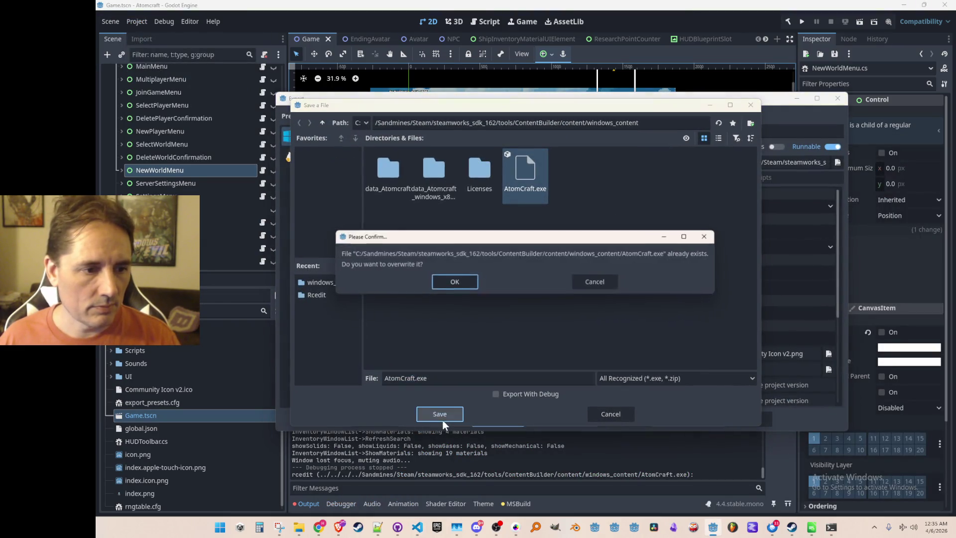
click(452, 280)
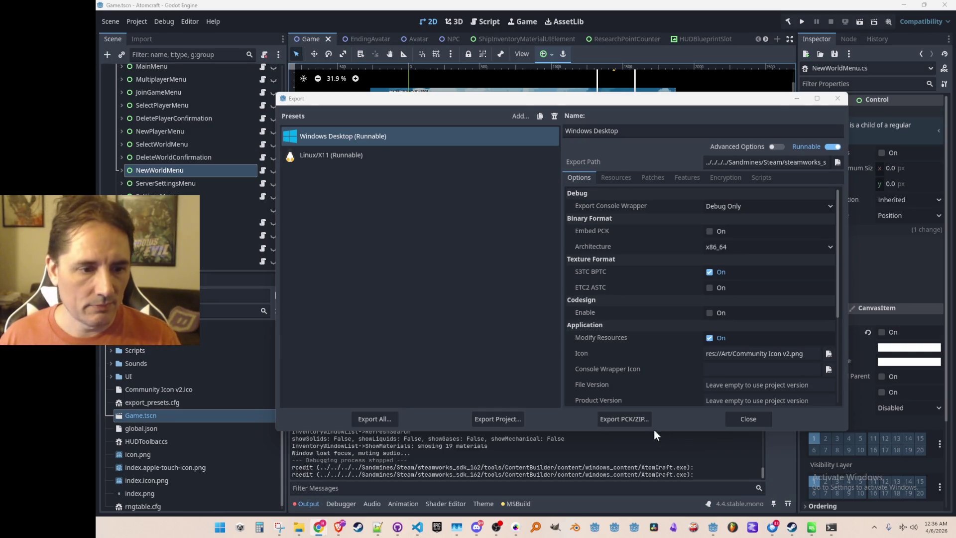
click(514, 422)
click(433, 408)
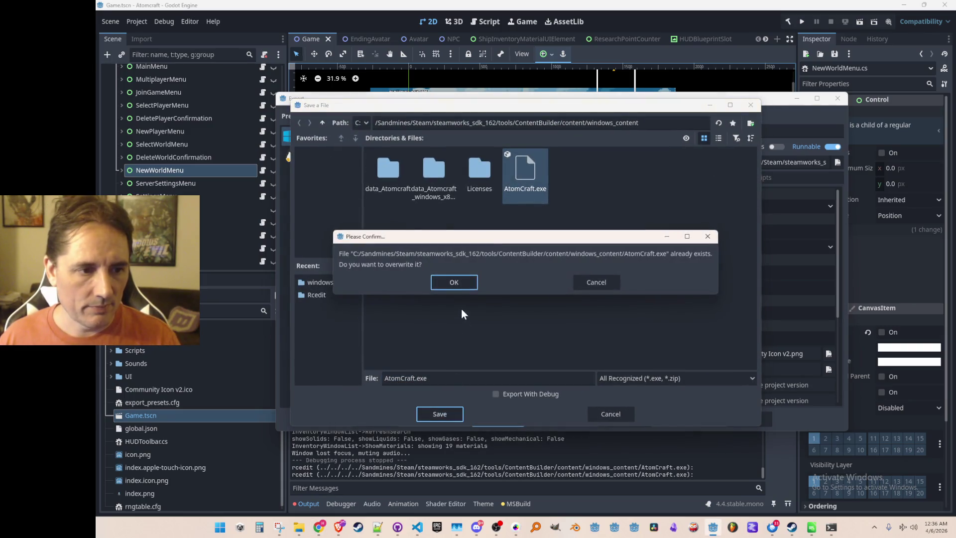
click(471, 281)
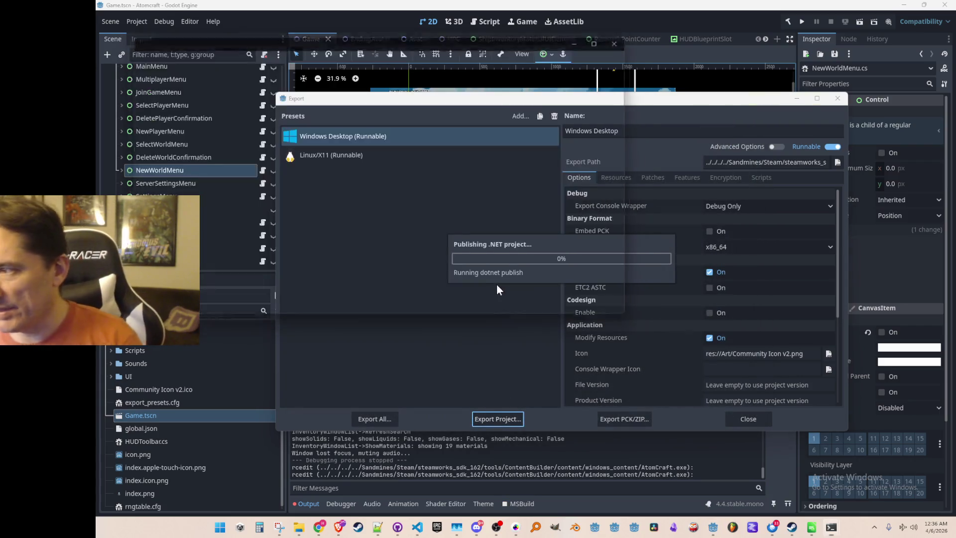
click(742, 419)
Copy the earlier app_build_2803490.vdf command and run it again in steamcmd.
click(830, 529)
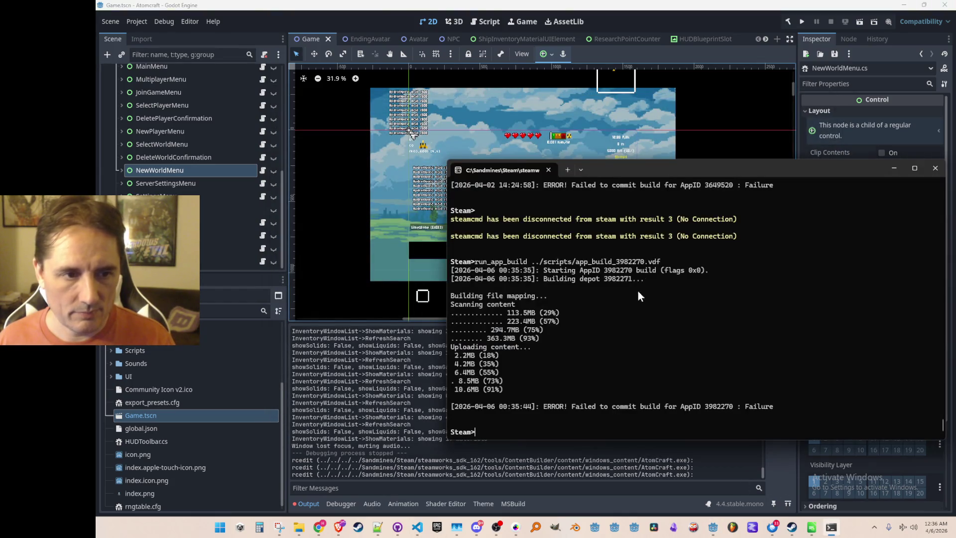
scroll(597, 356, up, 10)
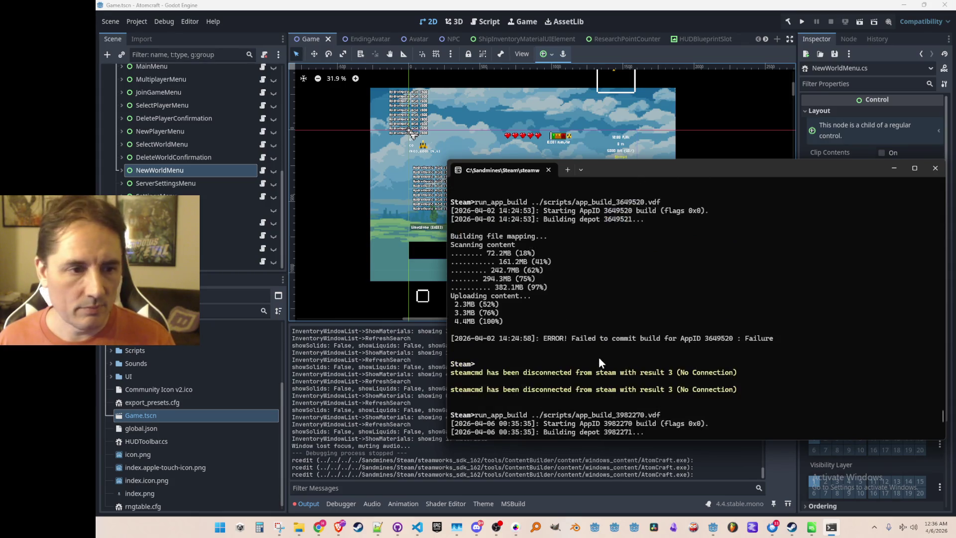
scroll(557, 329, up, 5)
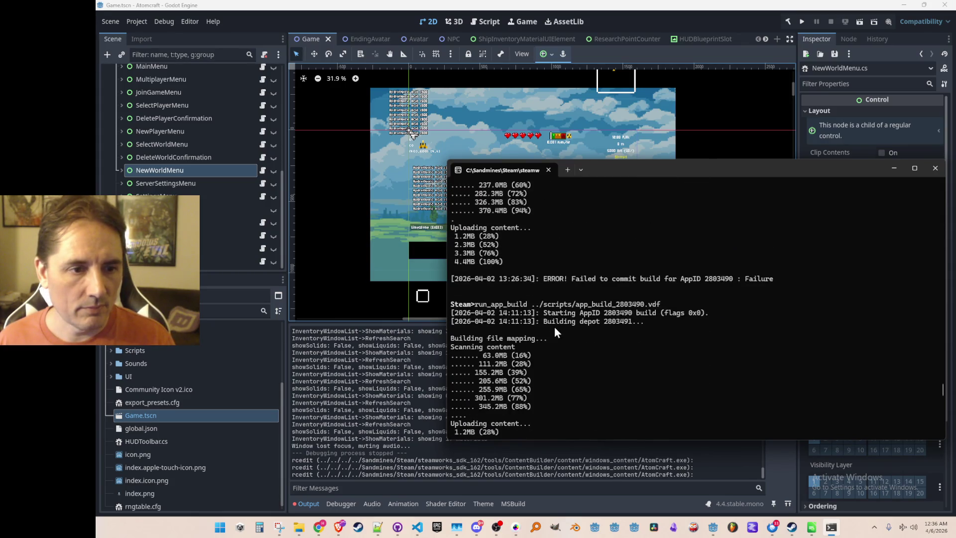
drag(476, 304, 661, 303)
key(ctrl+c)
scroll(652, 336, down, 15)
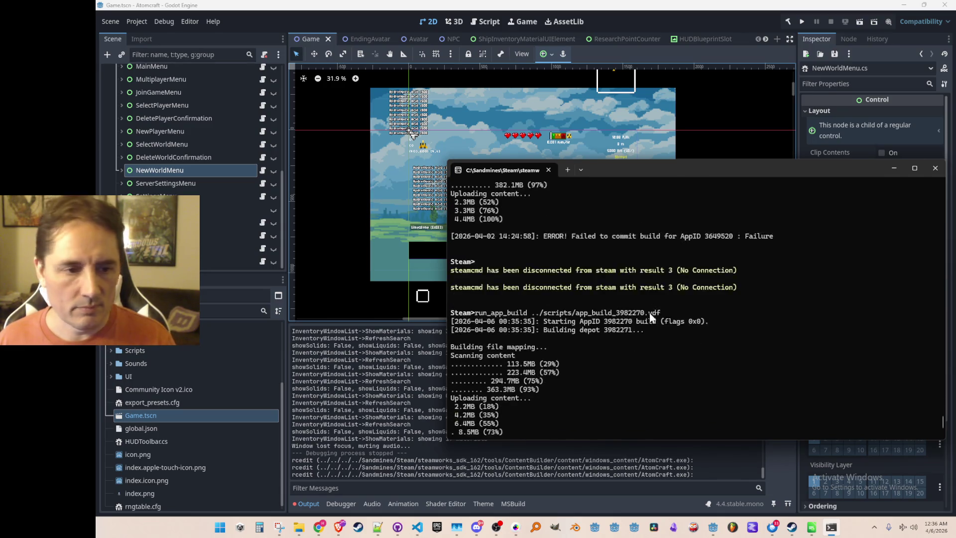
key(ctrl+v)
key(Return)
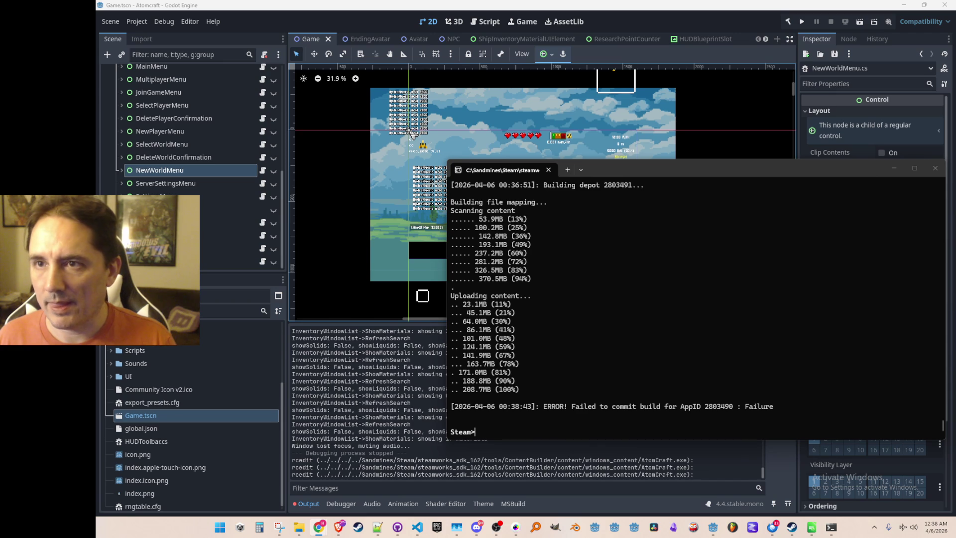
Undo the line 7 edit in Consts.cs so the version is GameVersion.SteamDemo.
click(665, 258)
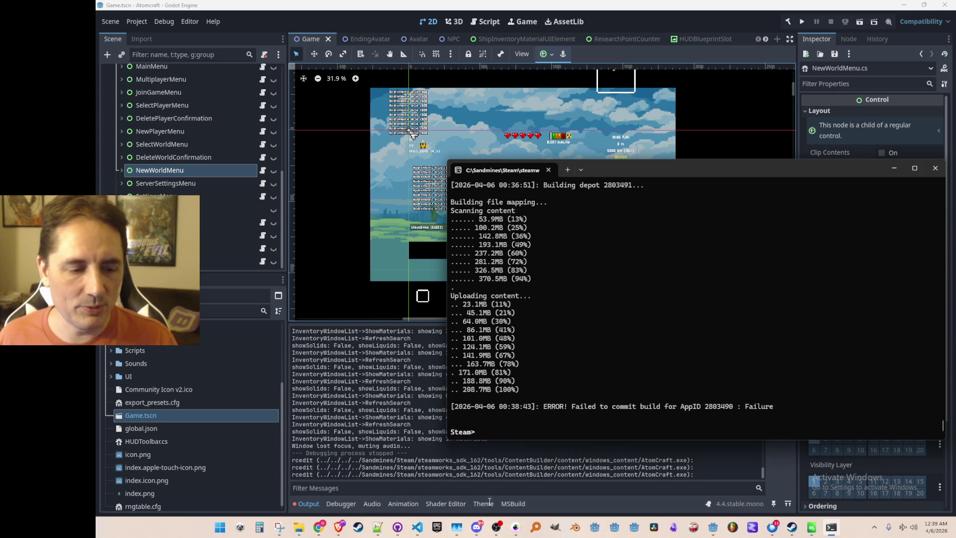
click(417, 527)
key(ctrl+z)
key(ctrl+z)
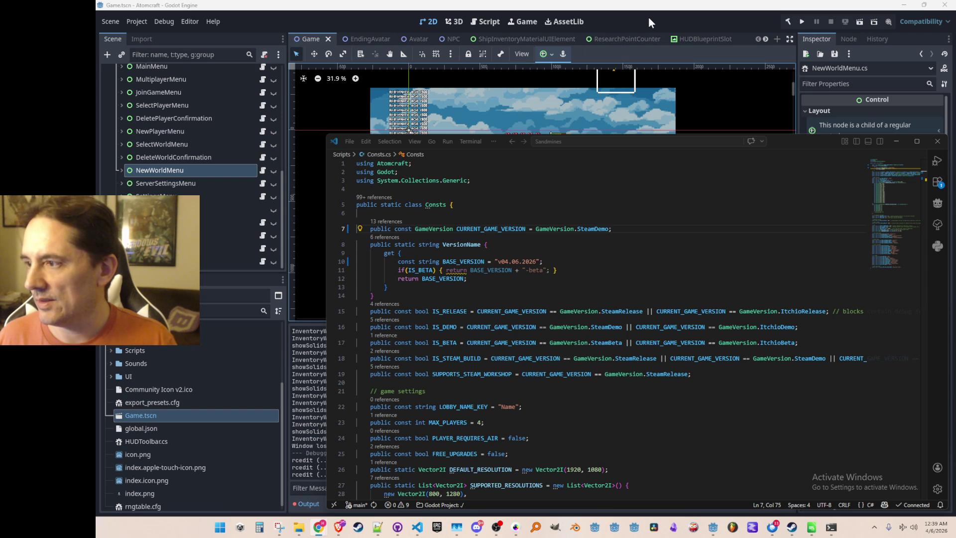
Export the Windows Desktop preset as AtomCraft.exe into windows_content, confirming the overwrite.
click(604, 52)
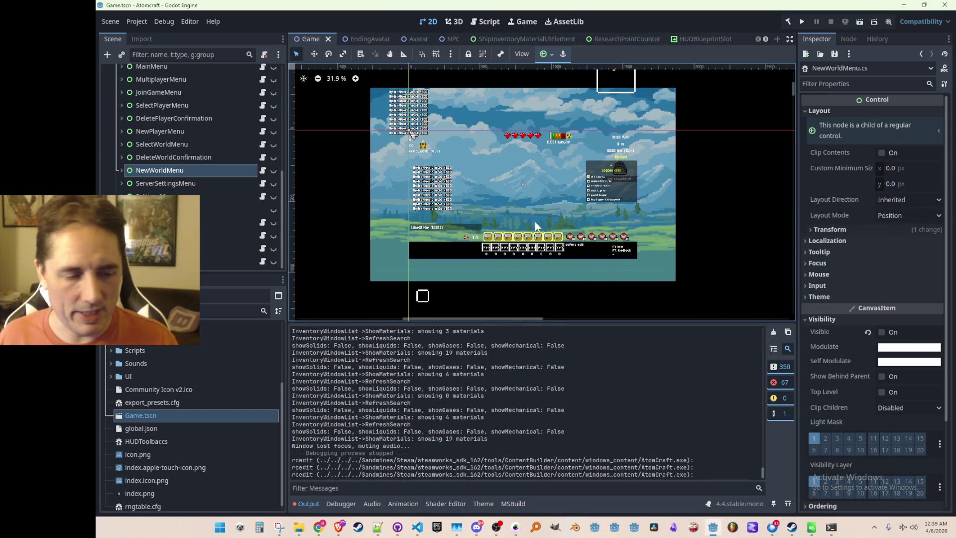
click(417, 526)
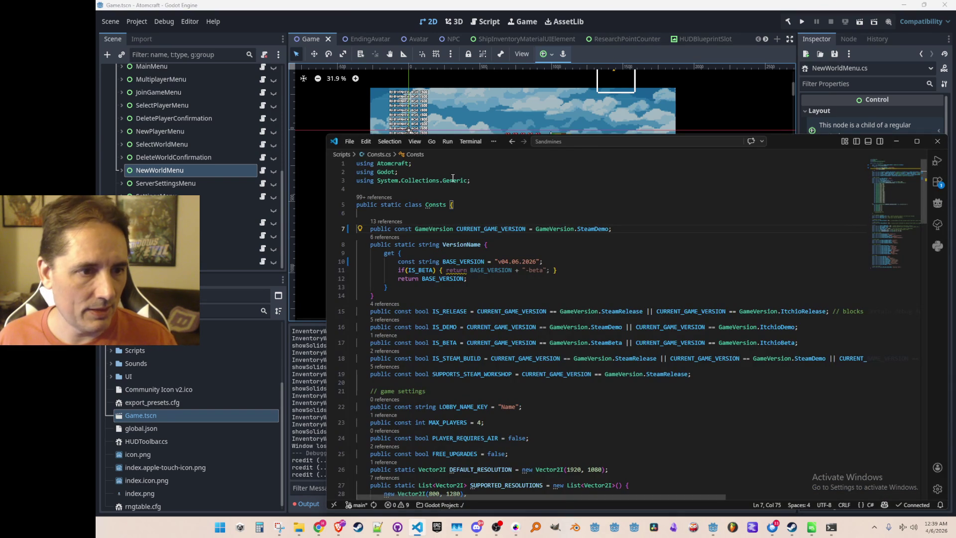
key(alt+Tab)
click(136, 22)
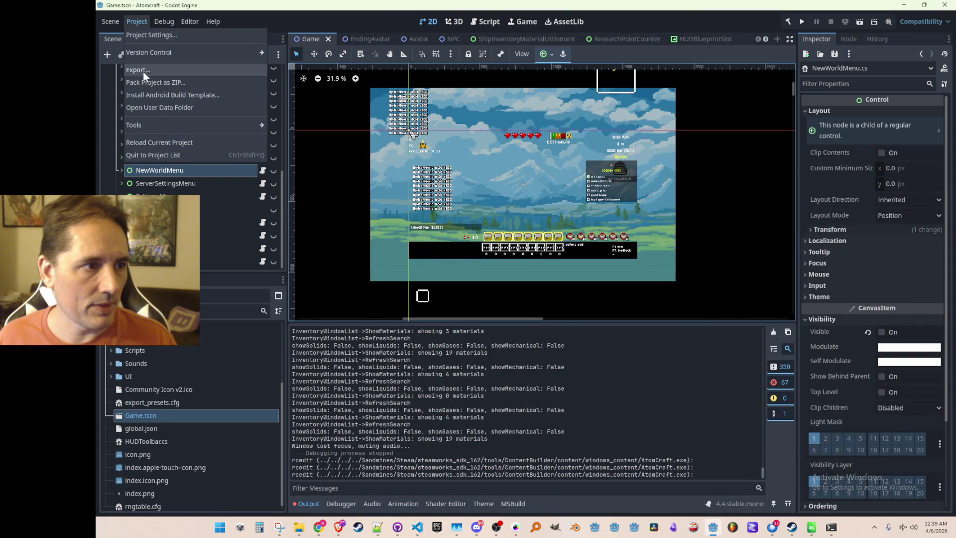
click(142, 71)
click(489, 423)
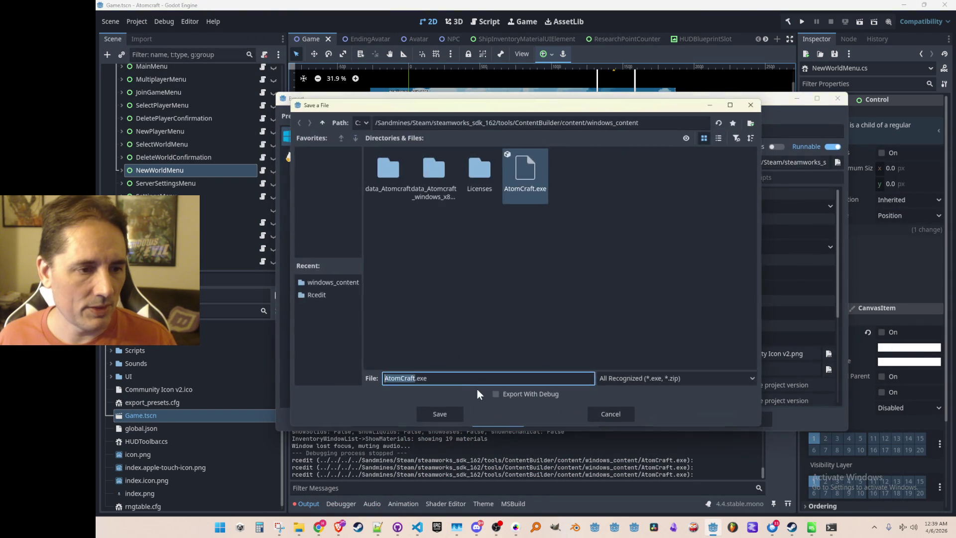
click(449, 407)
click(463, 279)
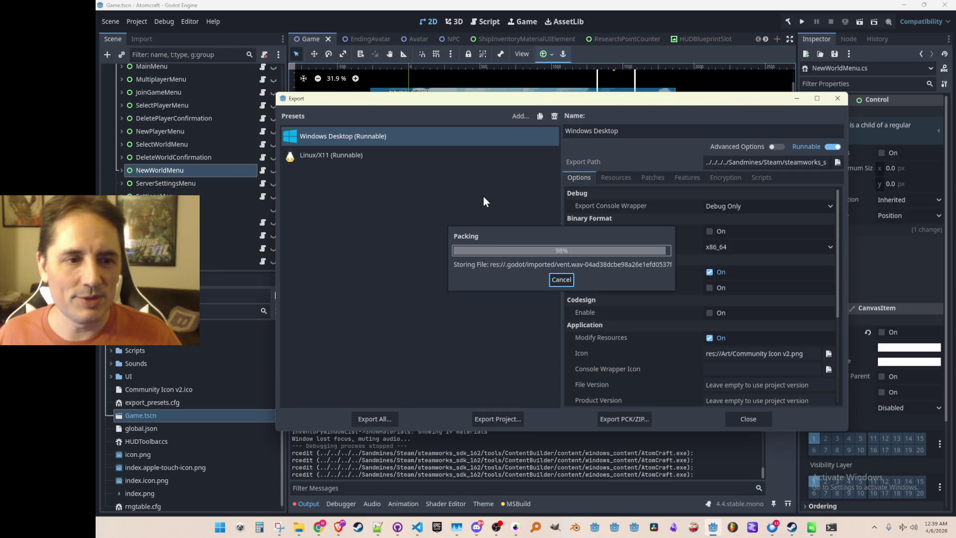
click(748, 419)
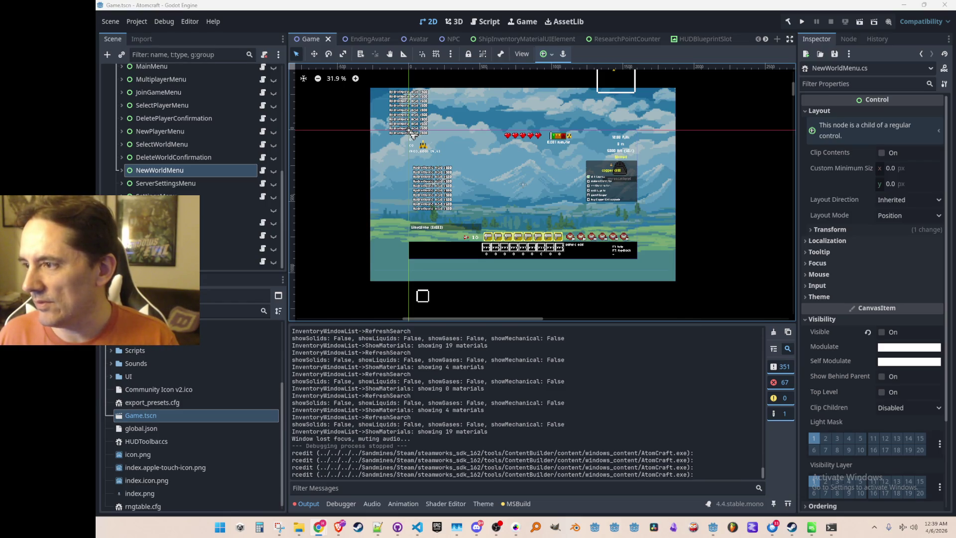
drag(668, 129, 670, 131)
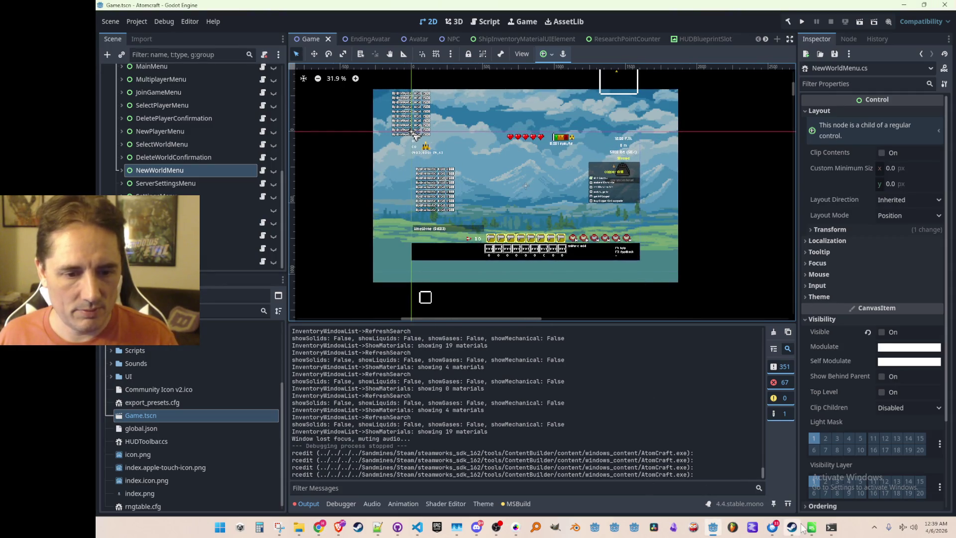
Copy the earlier run_app_build ../scripts/app_build_3649520.vdf command and run it in steamcmd.
click(831, 527)
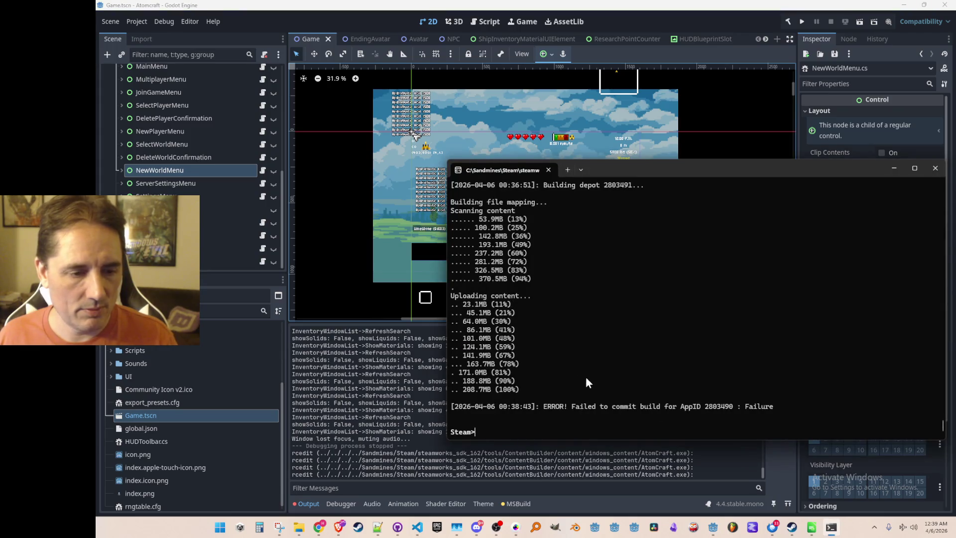
scroll(587, 364, up, 6)
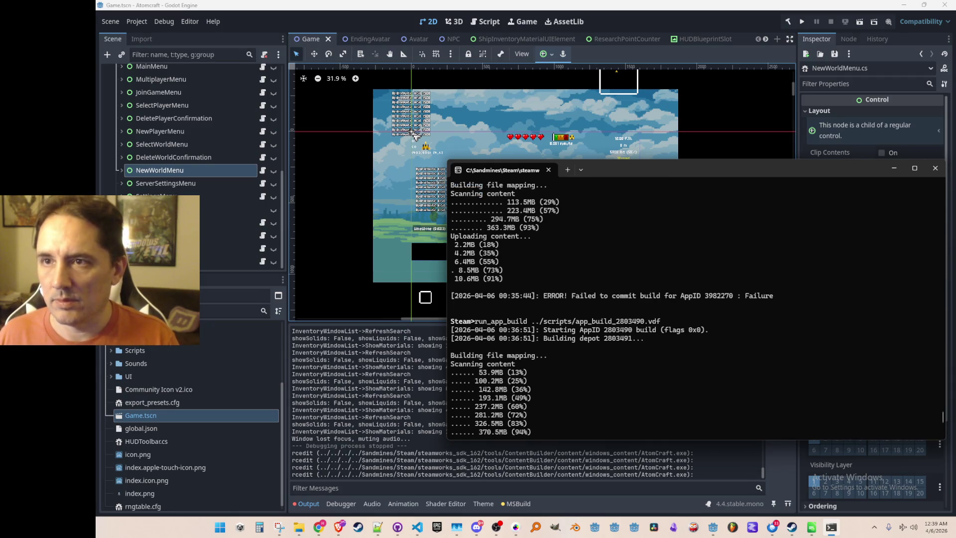
scroll(696, 333, up, 4)
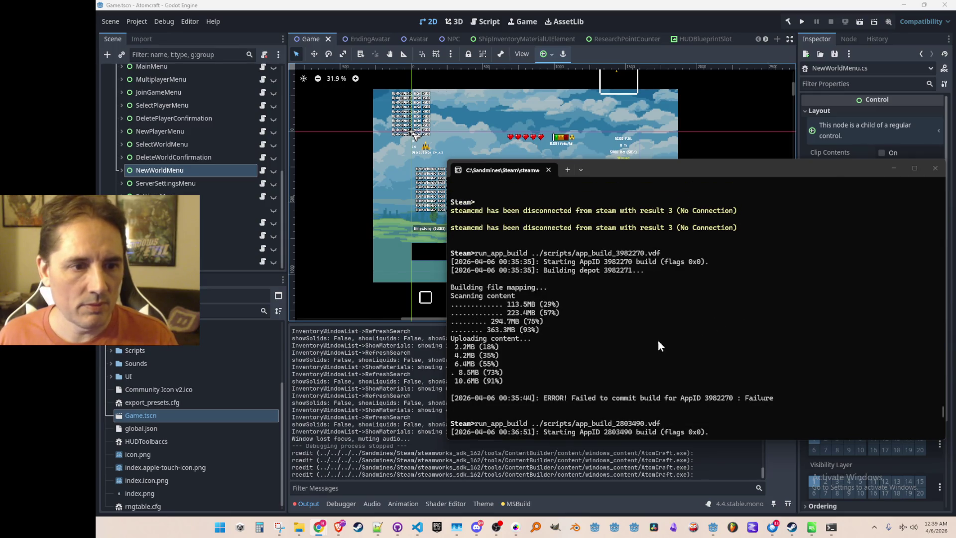
scroll(658, 339, down, 10)
scroll(606, 284, up, 15)
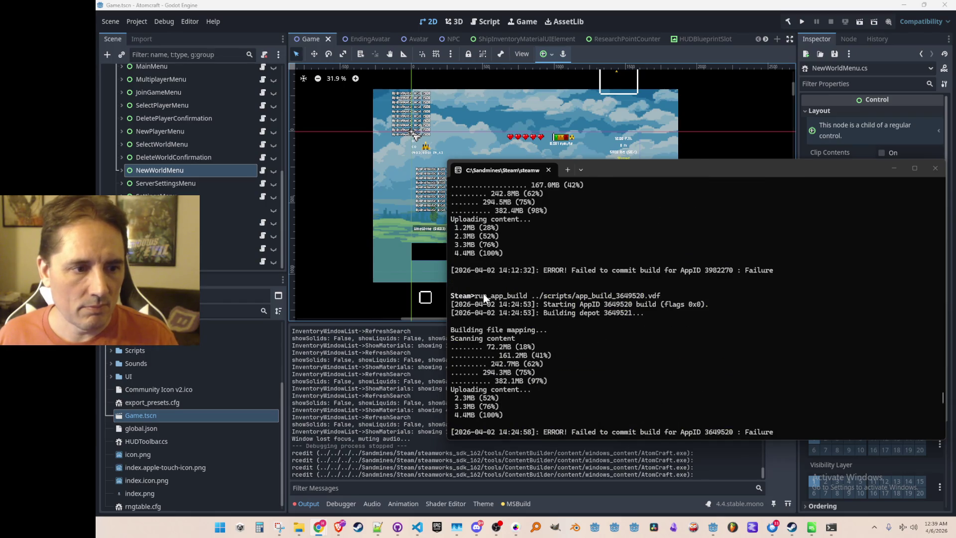
mouse_move(475, 295)
mouse_down()
mouse_move(694, 297)
mouse_move(653, 295)
mouse_up()
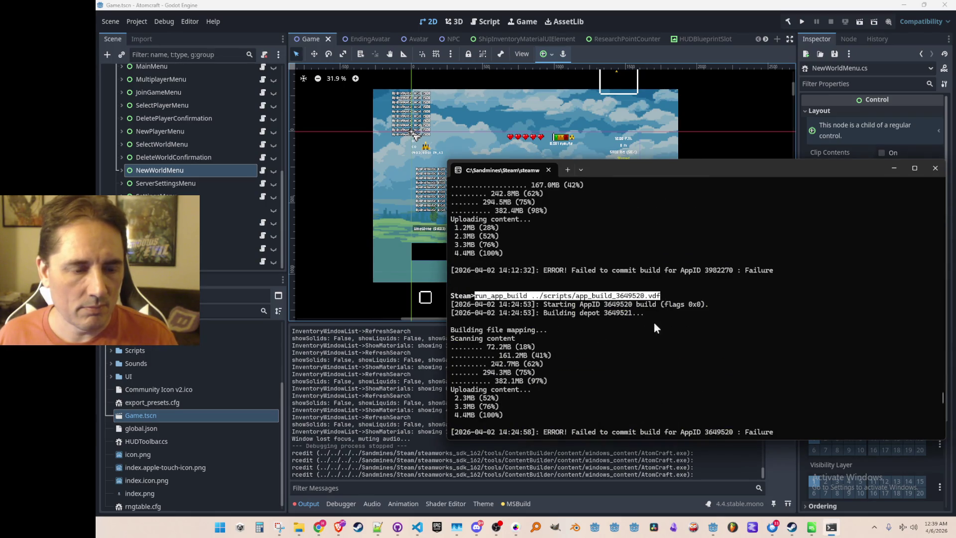
key(ctrl+c)
scroll(644, 332, down, 10)
key(ctrl+v)
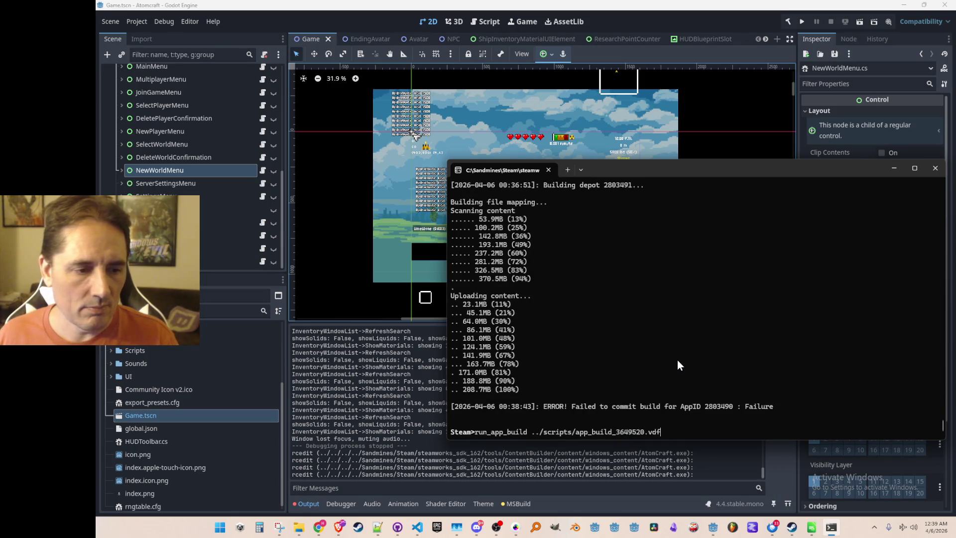
key(Return)
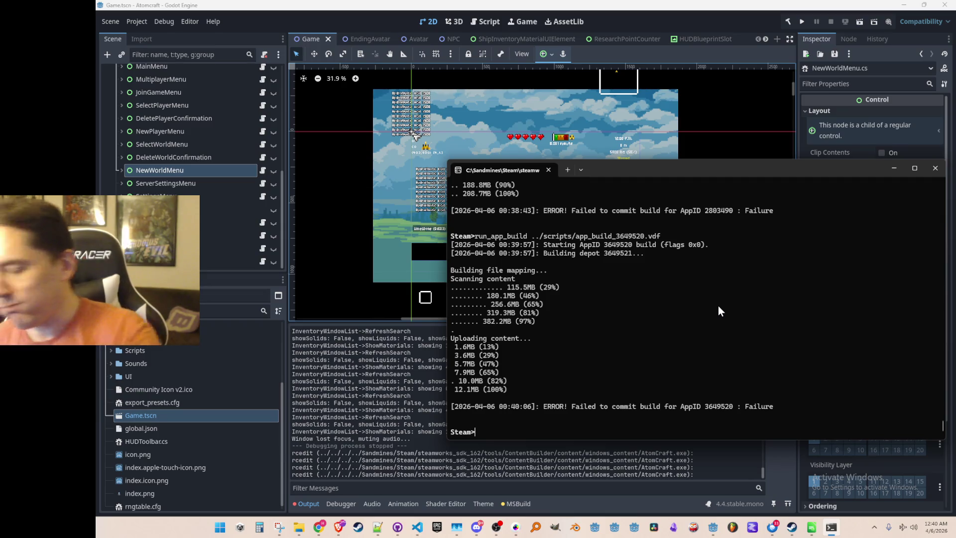
Replace SteamDemo on line 7 of Consts.cs with GameVersion.ItchioBeta via autocomplete.
drag(796, 170, 770, 181)
click(754, 83)
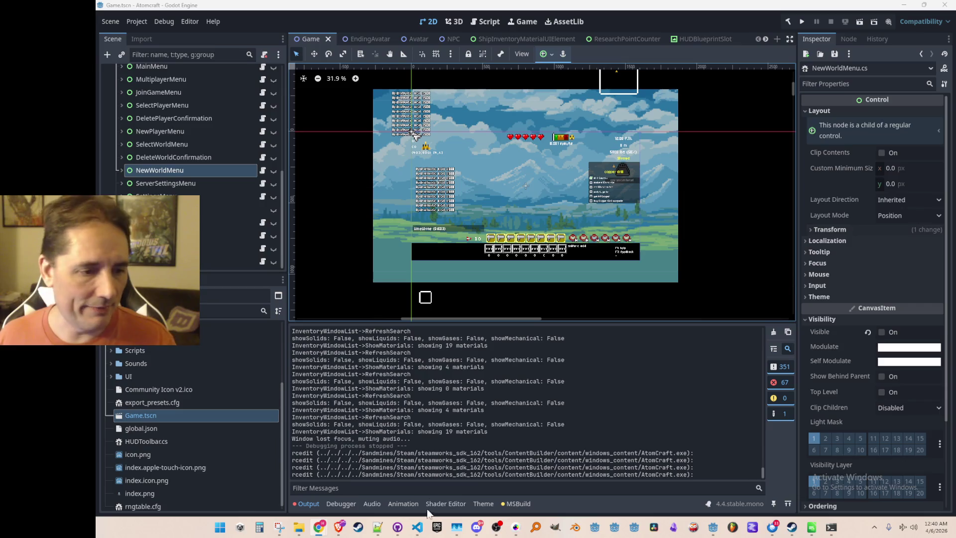
click(417, 527)
double_click(594, 229)
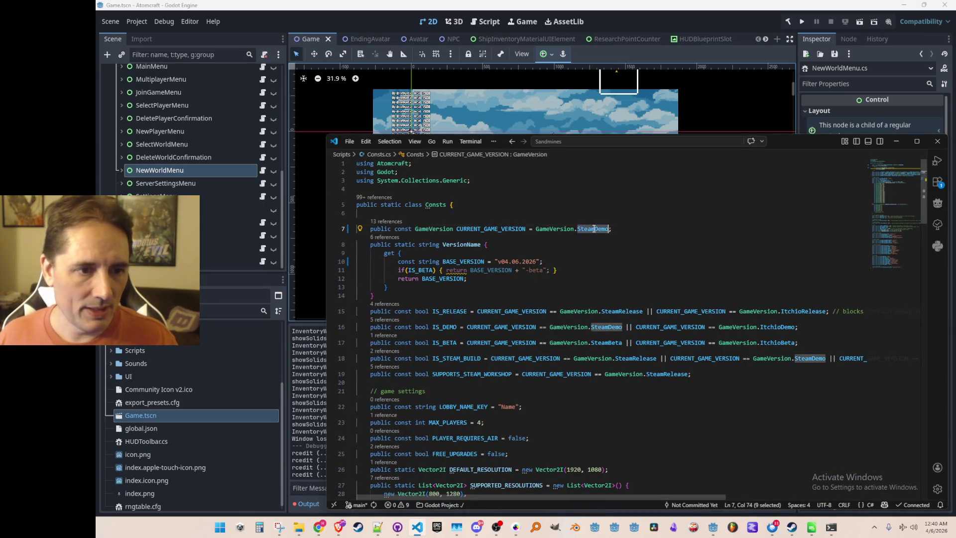
text(Itch)
key(Down)
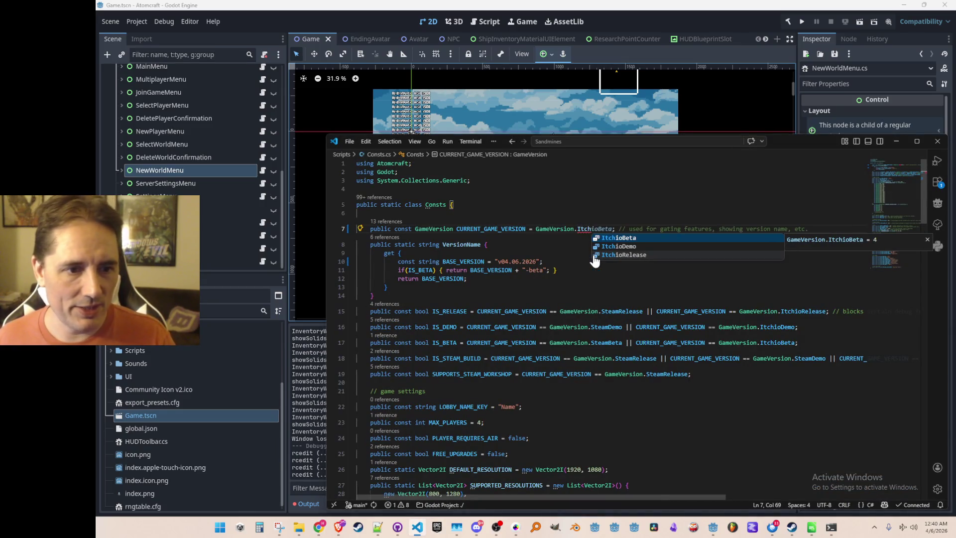
key(Tab)
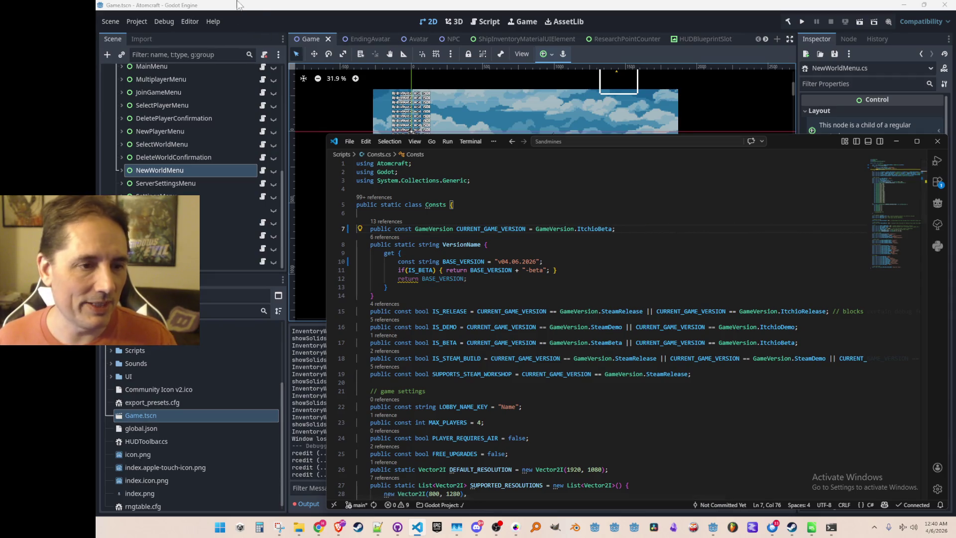
Export the ItchioBeta Windows Desktop build over AtomCraft.exe, confirming the overwrite.
click(255, 20)
click(137, 21)
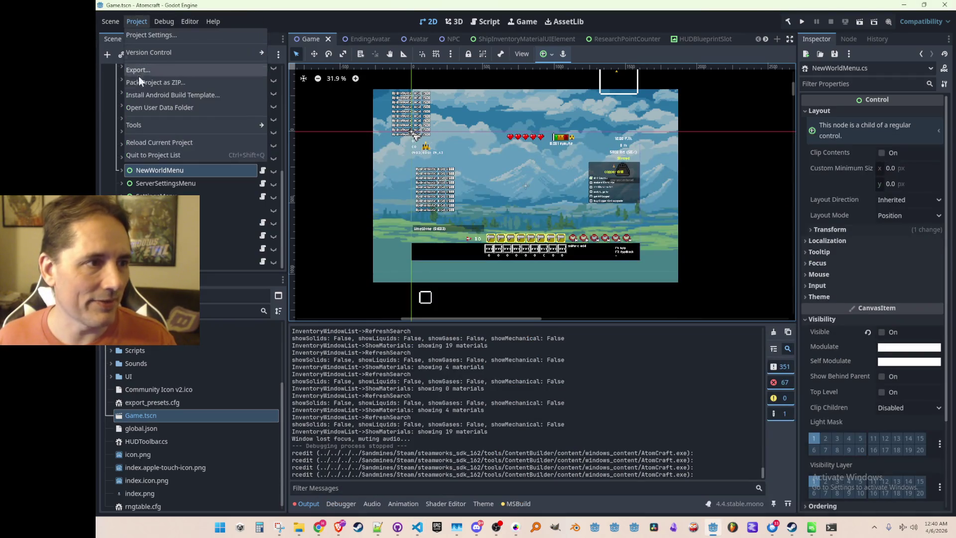
click(154, 70)
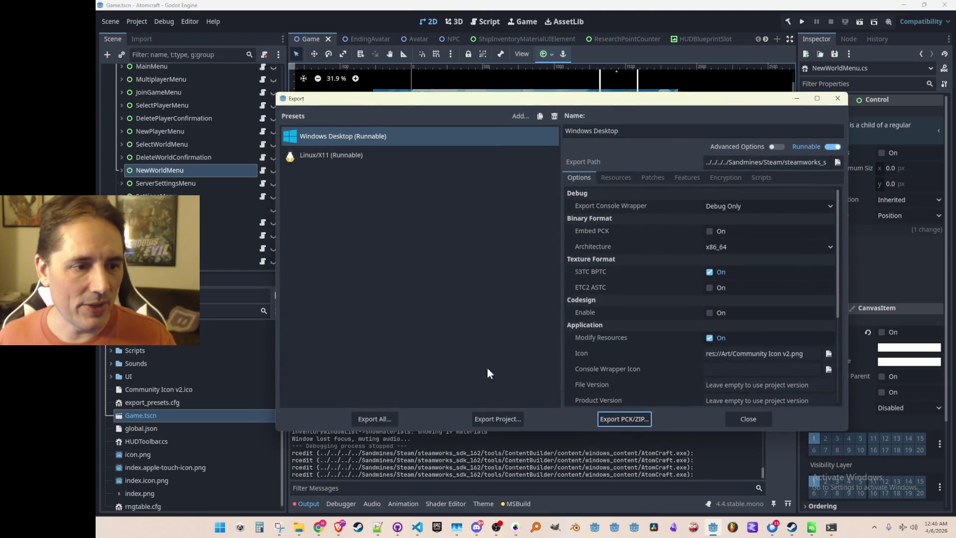
click(491, 414)
click(449, 412)
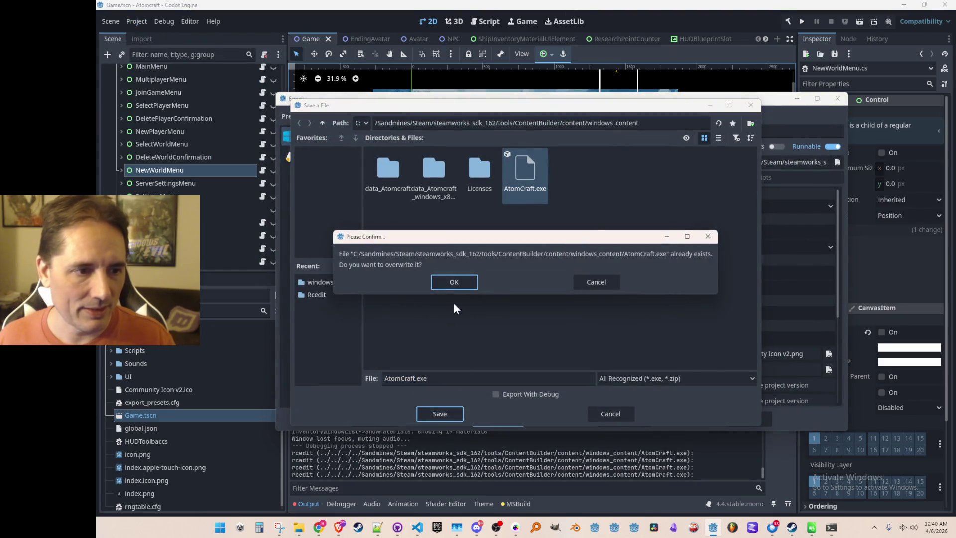
click(454, 279)
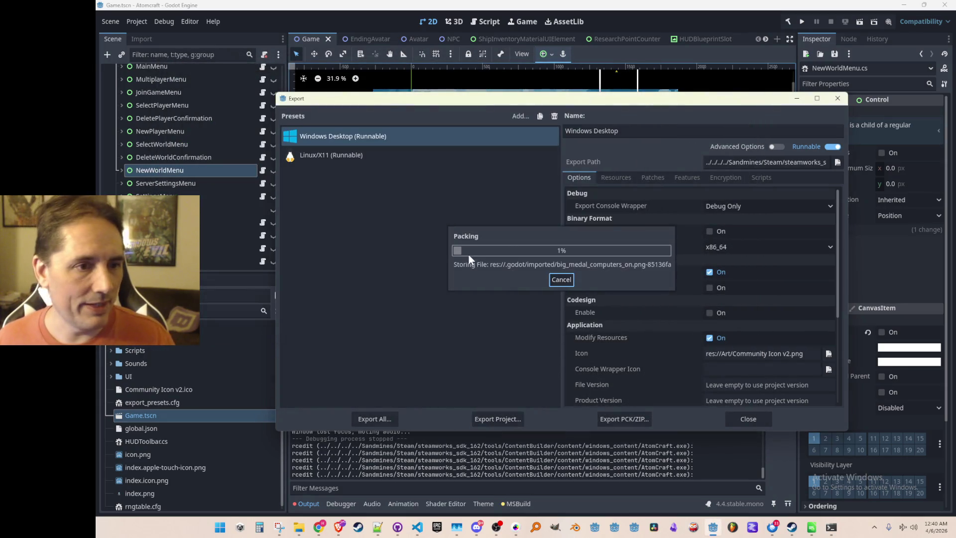
click(745, 418)
key(alt+Tab)
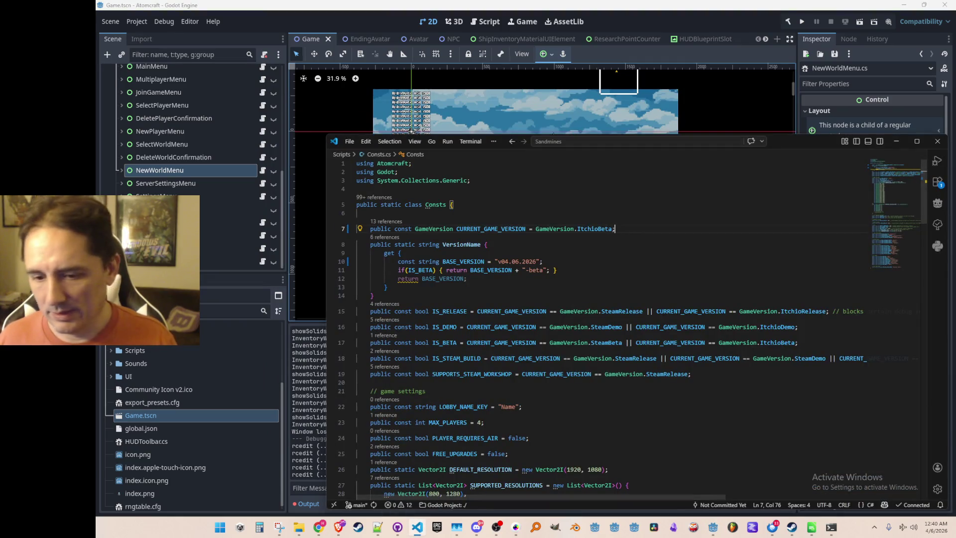
key(super+d)
key(super+d)
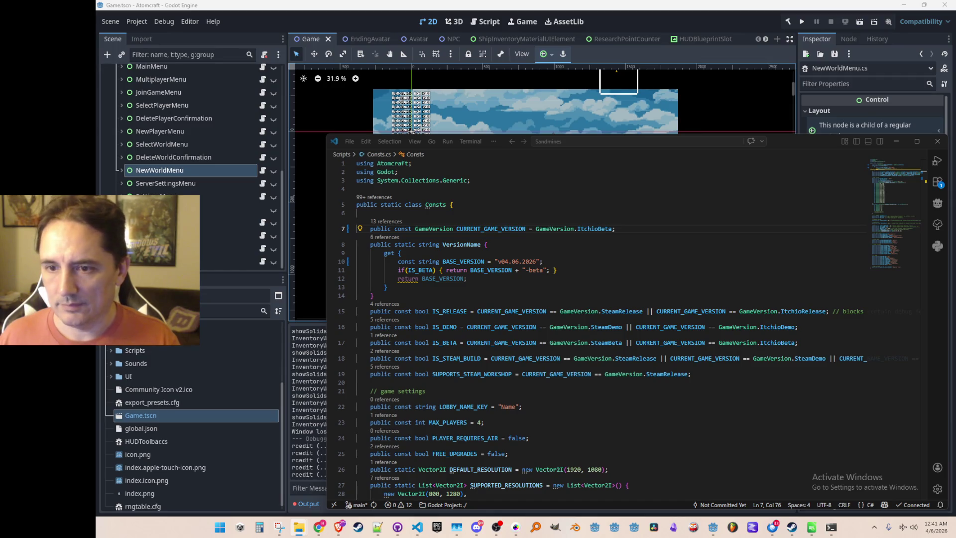
Replace ItchioBeta with GameVersion.ItchioDemo on line 7 of Consts.cs.
double_click(598, 228)
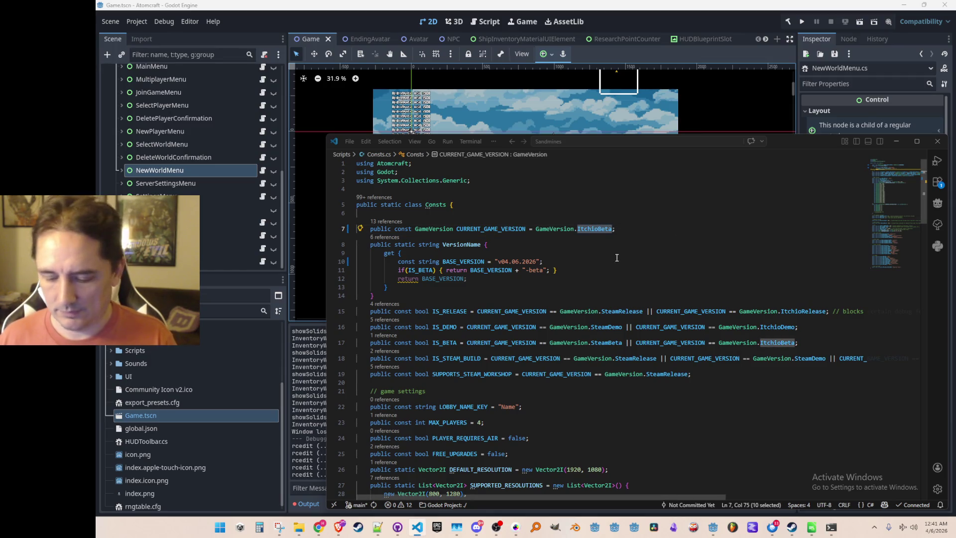
text(ItchioD)
key(Return)
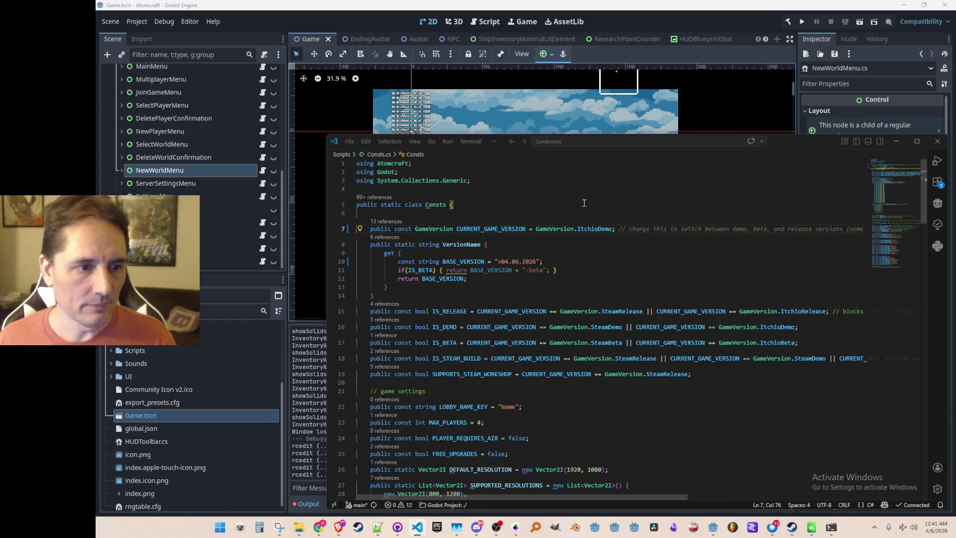
Export the Windows Desktop demo build over the previous AtomCraft.exe, confirming the overwrite.
click(276, 11)
click(132, 25)
click(150, 71)
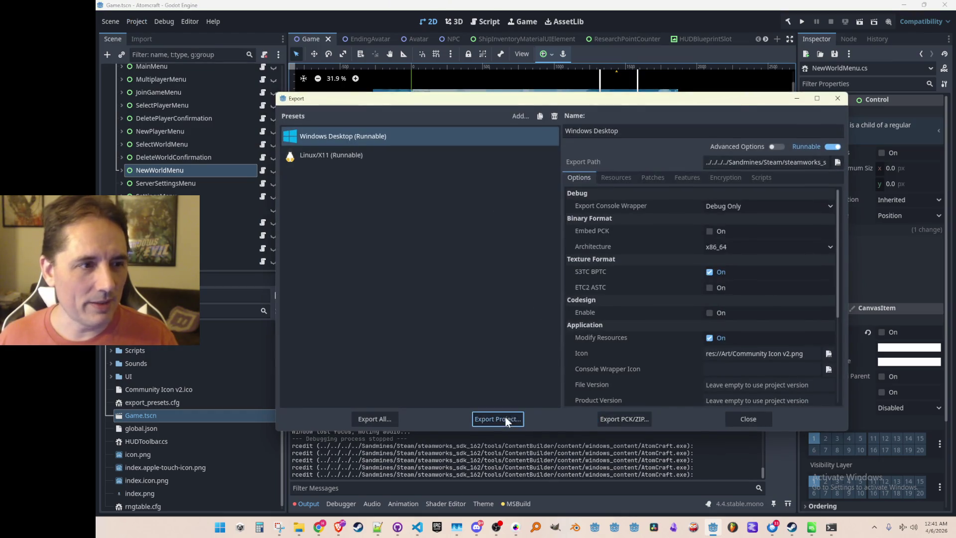
click(498, 419)
click(443, 409)
click(468, 283)
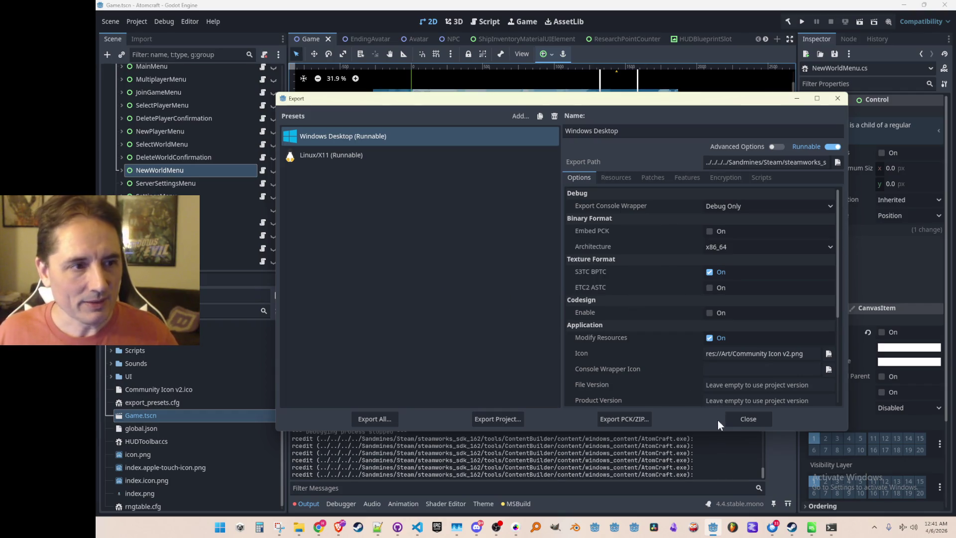
click(746, 420)
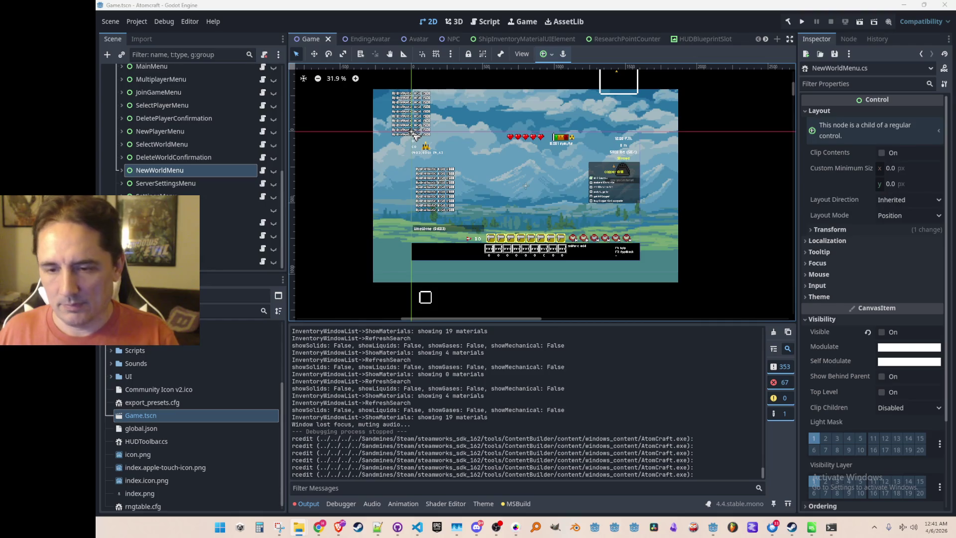
Minimize the Visual Studio Code window holding Consts.cs, leaving the Godot editor visible.
click(417, 527)
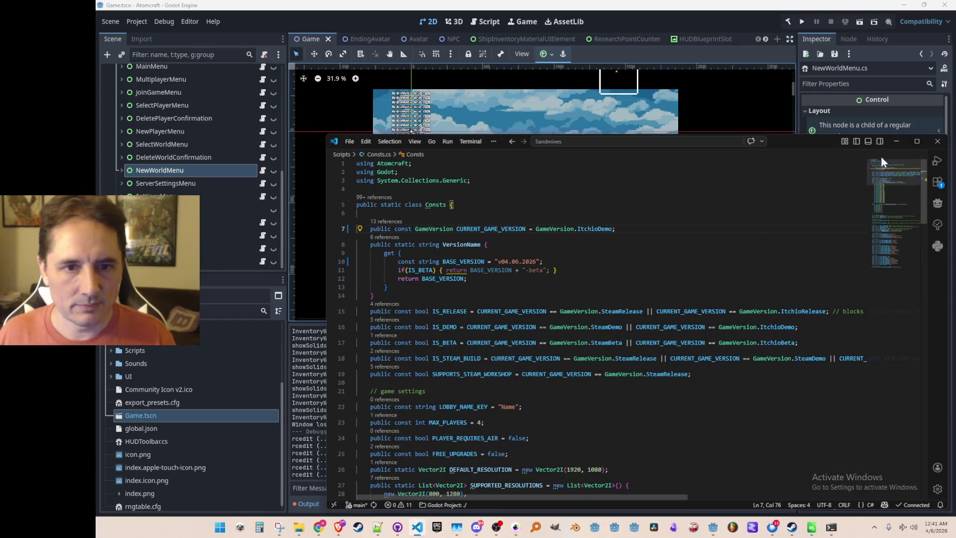
click(896, 141)
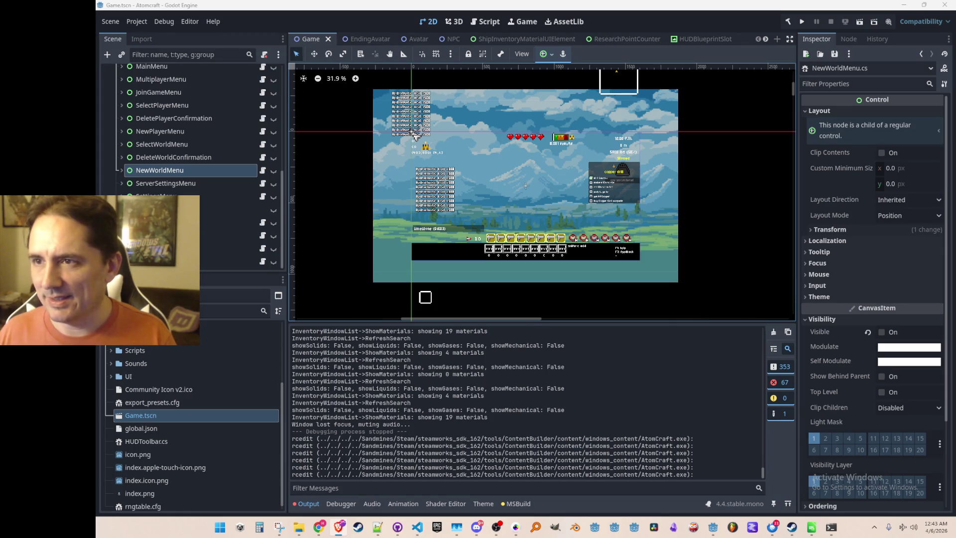
Minimize the Super Mario Sunshine video and jump the Schedule 1 soundtrack to about 10:37.
click(339, 526)
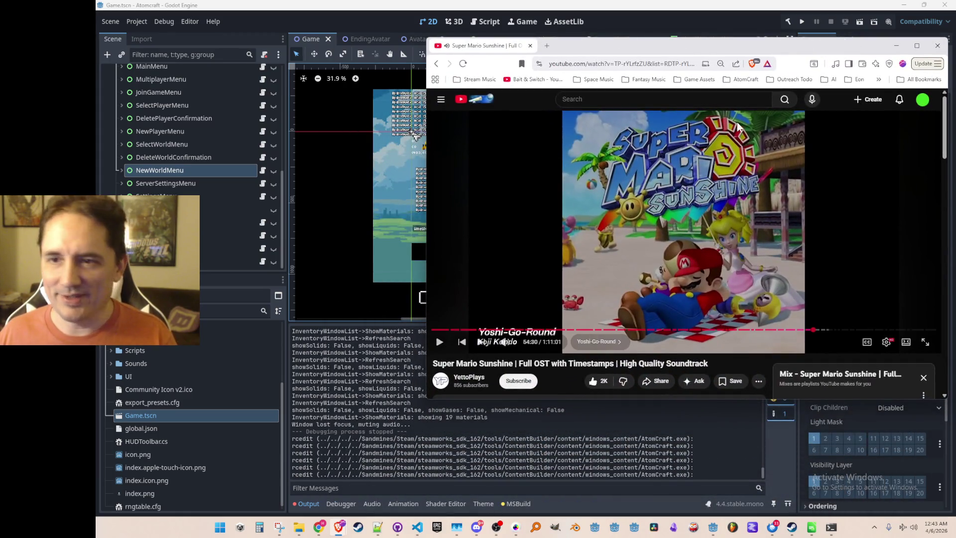
click(896, 45)
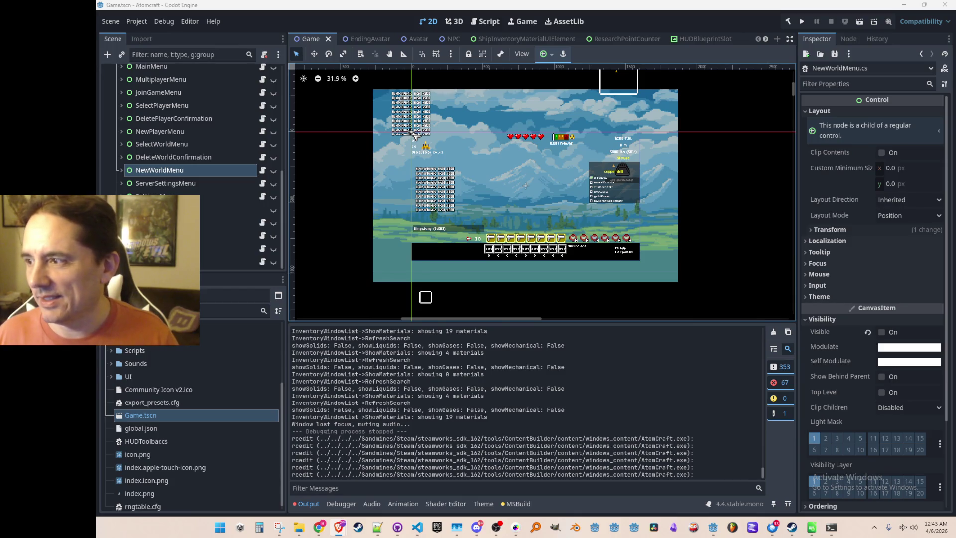
key(alt+Tab)
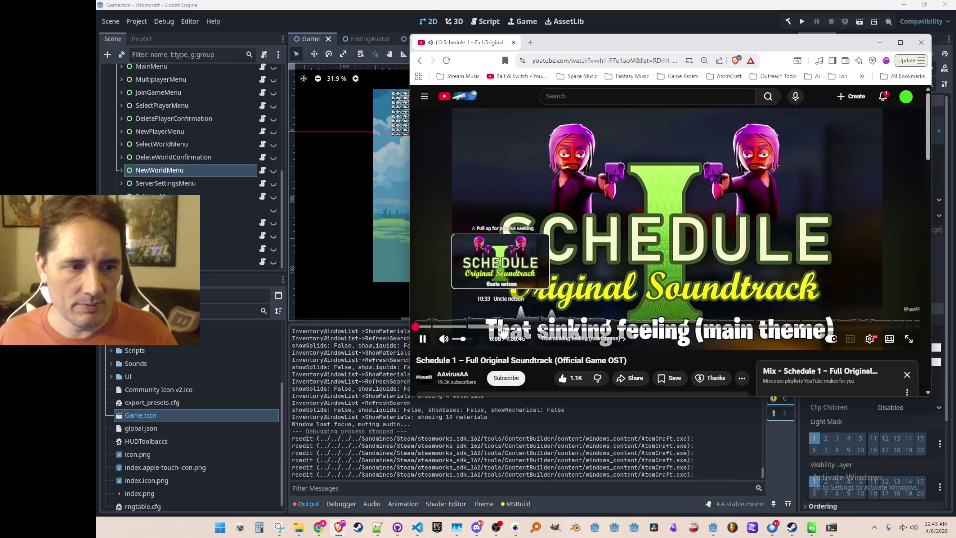
click(503, 326)
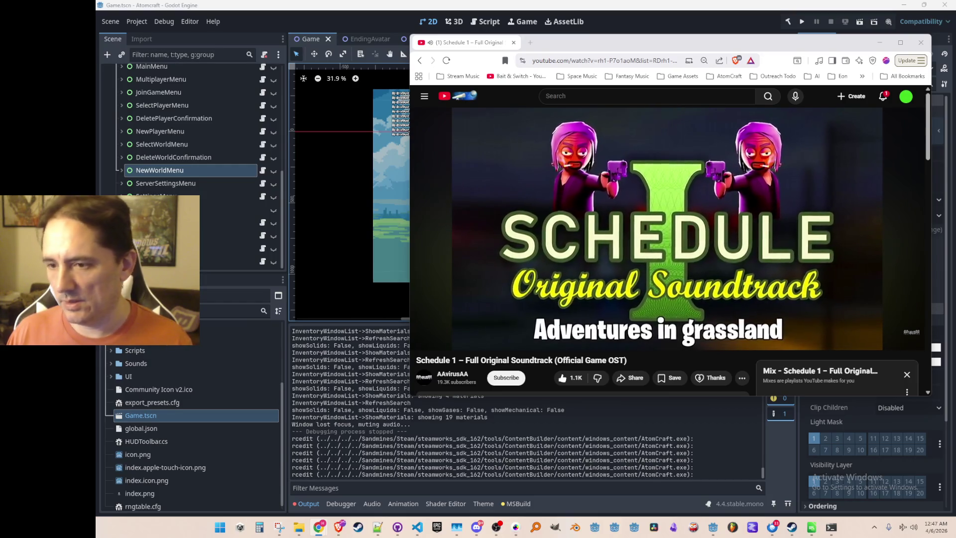
Switch away from the YouTube browser with Alt+Tab to bring back the Godot Game scene editor.
key(alt+Tab)
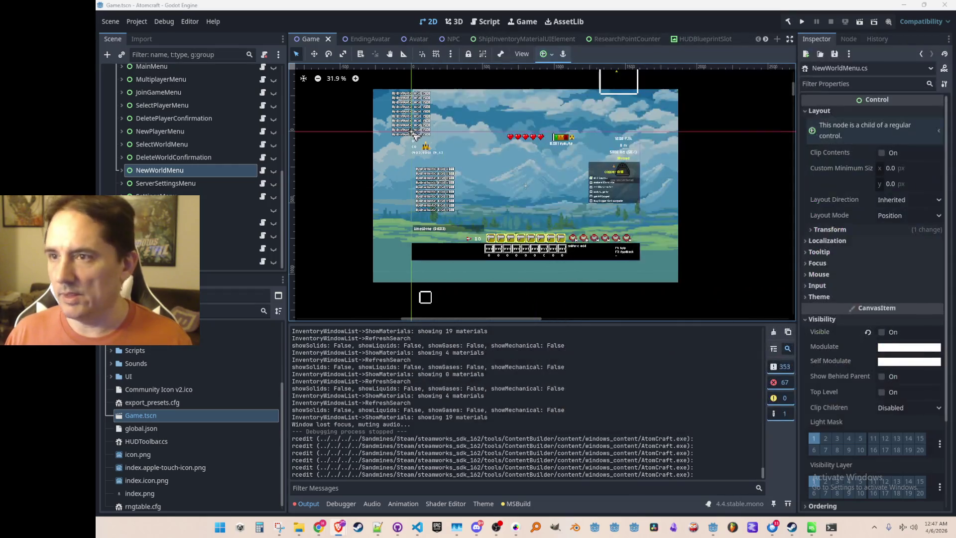